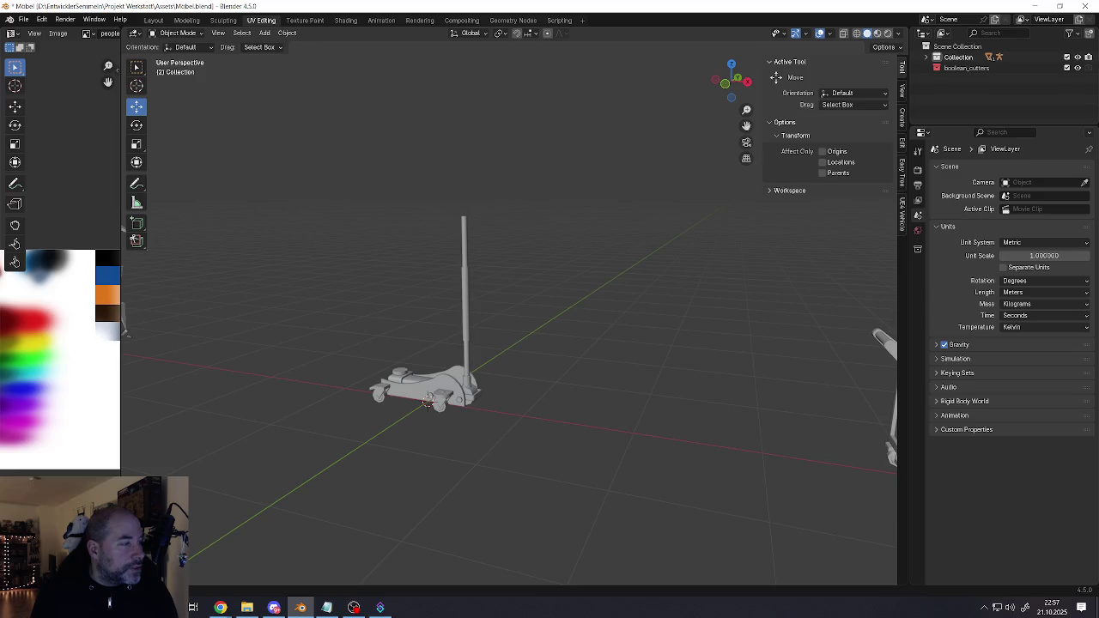
Close the techarthub Y-up/Z-up coordinate chart in Chrome and return to the Blender jack model
key("alt+Tab")
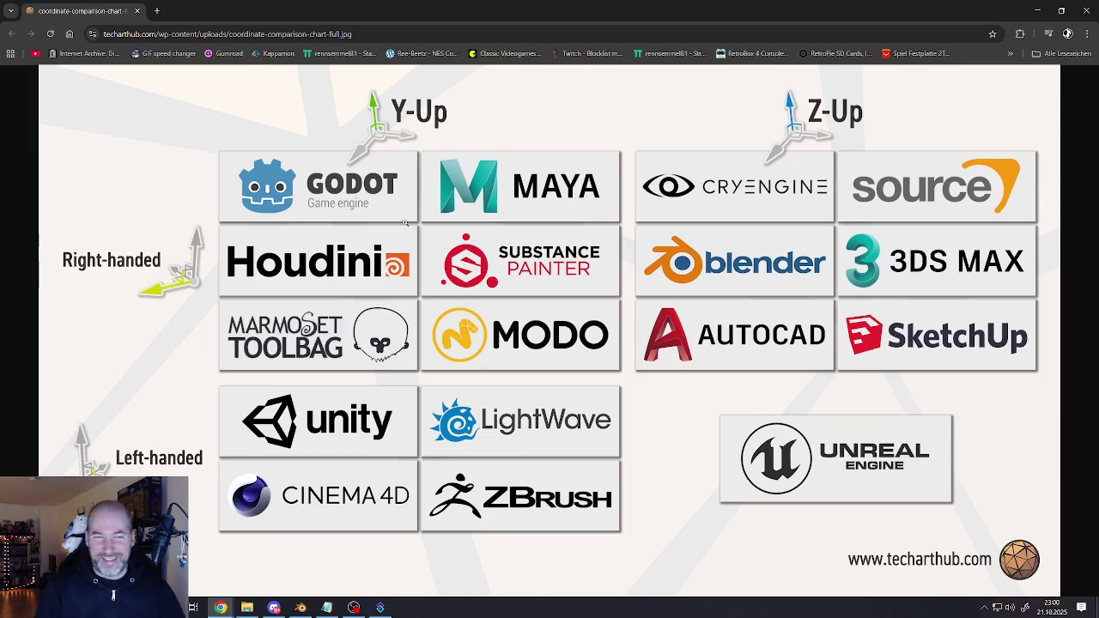
left_click(141, 16)
scroll(452, 395, "up", 3)
scroll(452, 396, "up", 2)
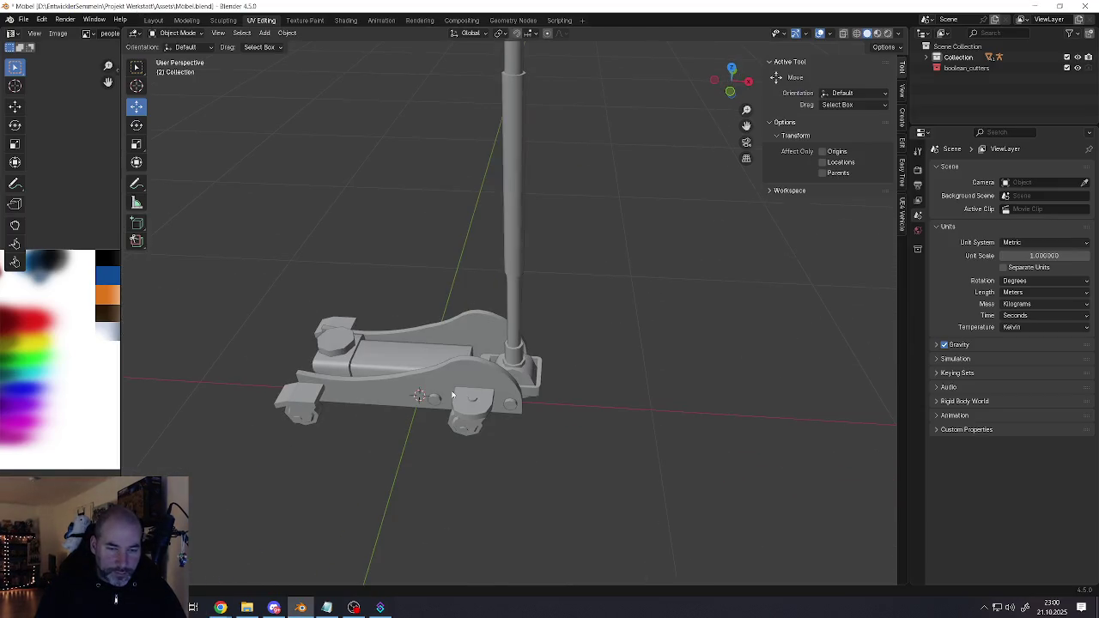
left_click(453, 396)
mouse_move(453, 395)
middle_mouse_down()
mouse_move(506, 368)
mouse_move(415, 365)
middle_mouse_up()
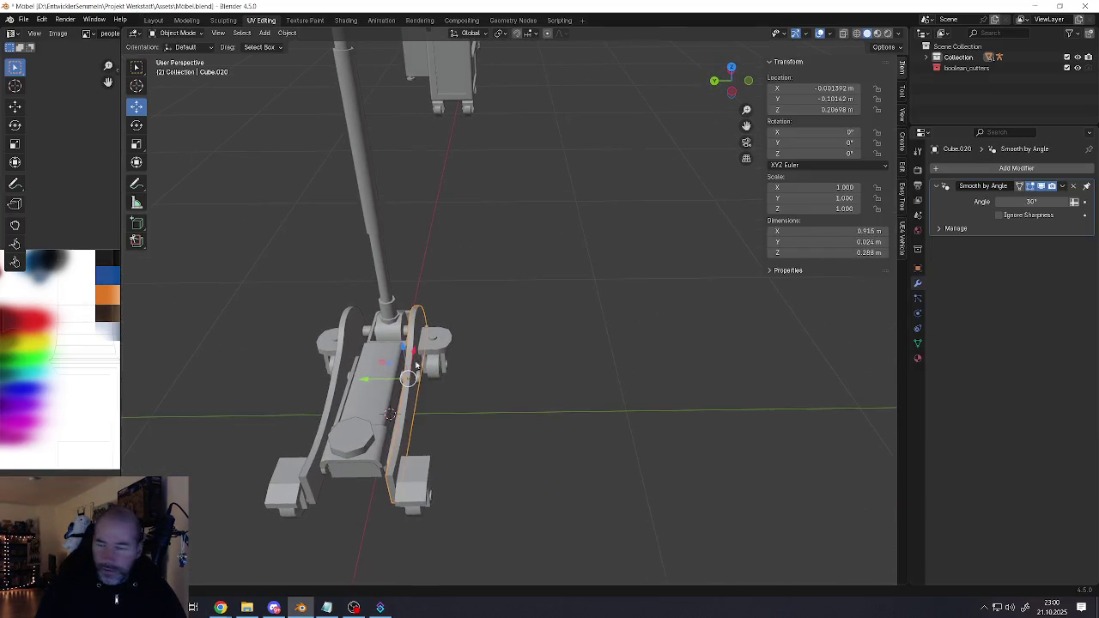
key("alt+Tab")
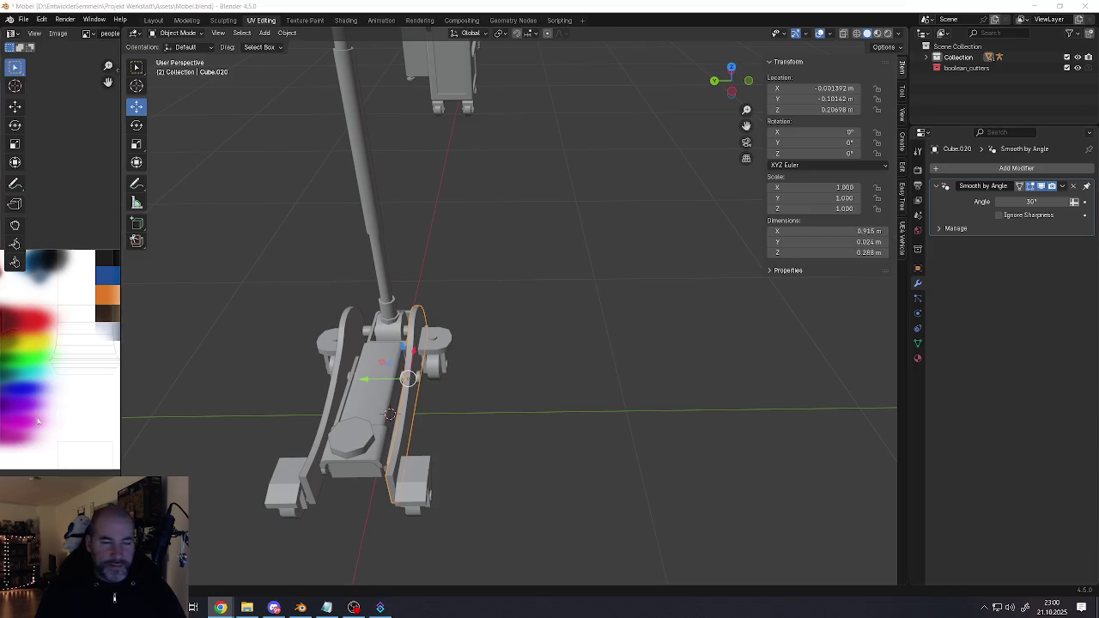
left_click(388, 416)
middle_click_drag(388, 416, 584, 361)
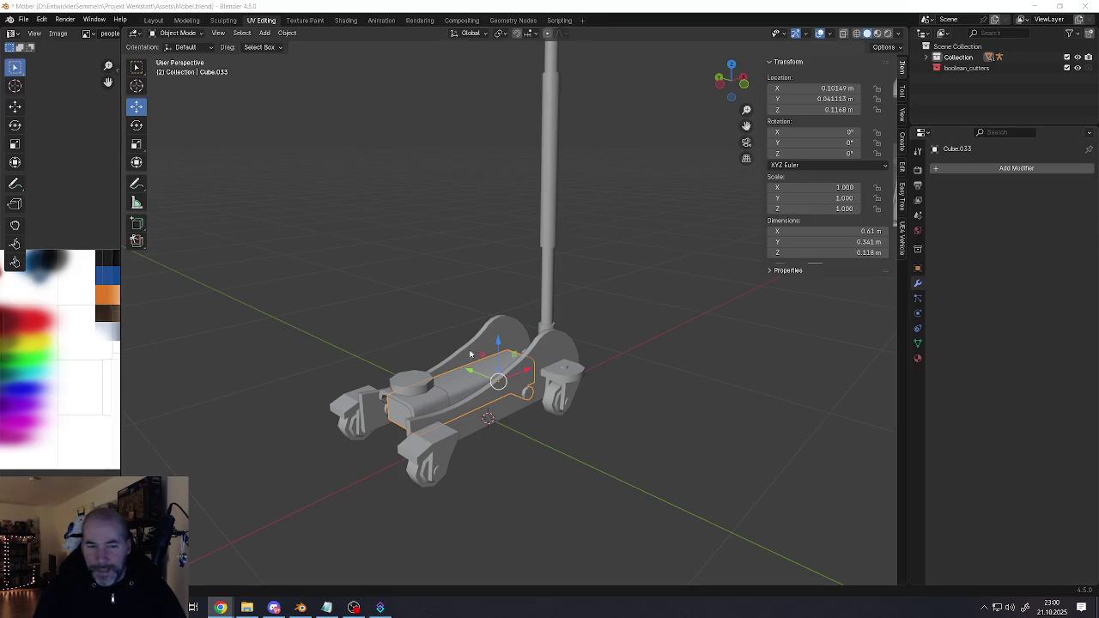
mouse_move(498, 381)
middle_mouse_down()
mouse_move(398, 378)
mouse_move(354, 346)
middle_mouse_up()
key("KP_Decimal")
scroll(523, 321, "up", 2)
mouse_move(523, 321)
middle_mouse_down()
mouse_move(505, 302)
mouse_move(481, 309)
mouse_move(369, 503)
middle_mouse_up()
scroll(481, 309, "down", 3)
left_click(374, 514)
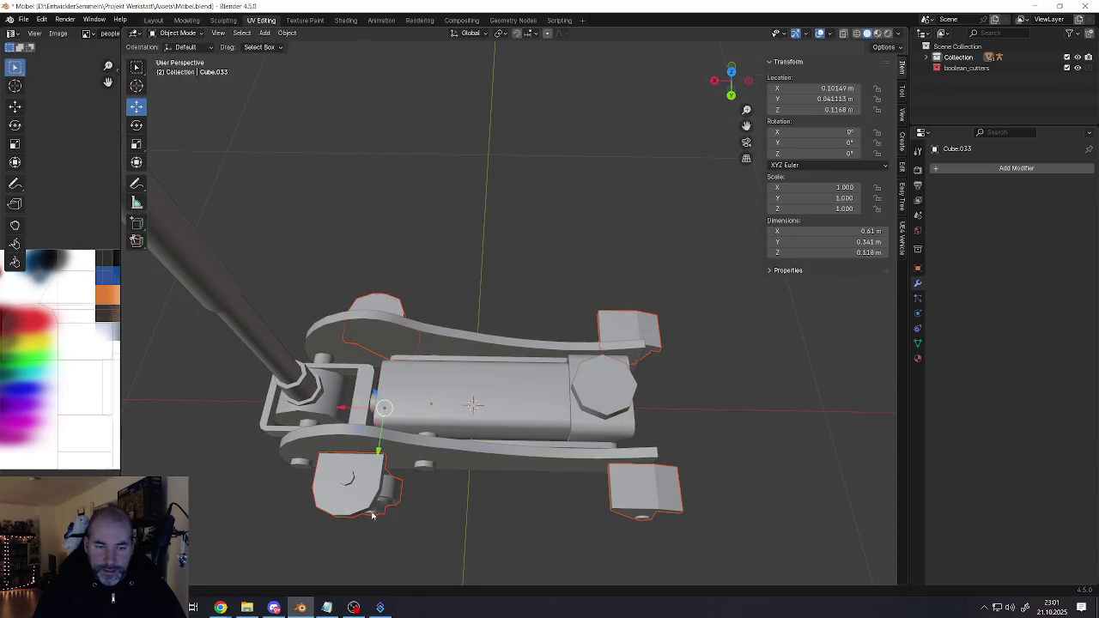
Duplicate the cylinder's pin piece in Edit Mode and move the copy −0.42992 m along X
left_click(305, 464)
left_click(305, 463)
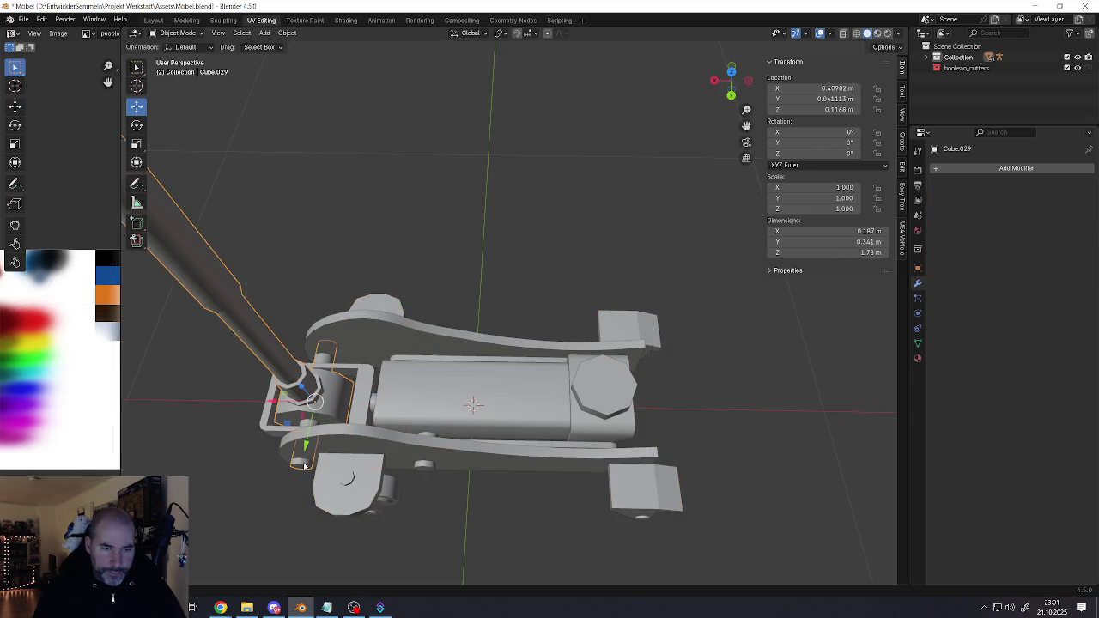
middle_click_drag(606, 391, 580, 412)
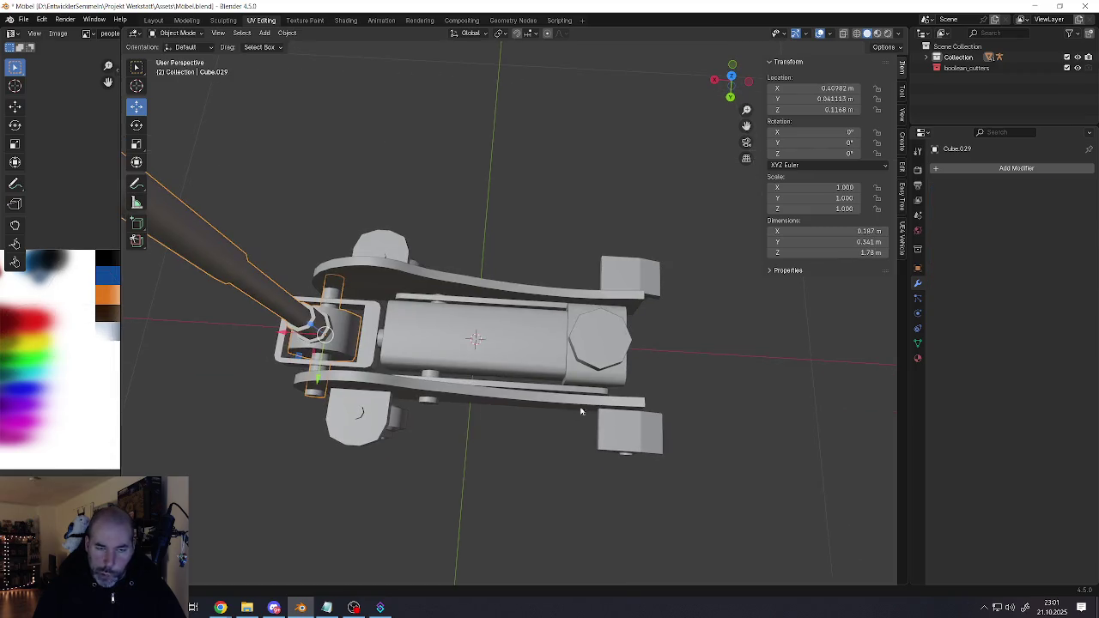
left_click(433, 404)
key("Tab")
left_click(429, 401)
key("l")
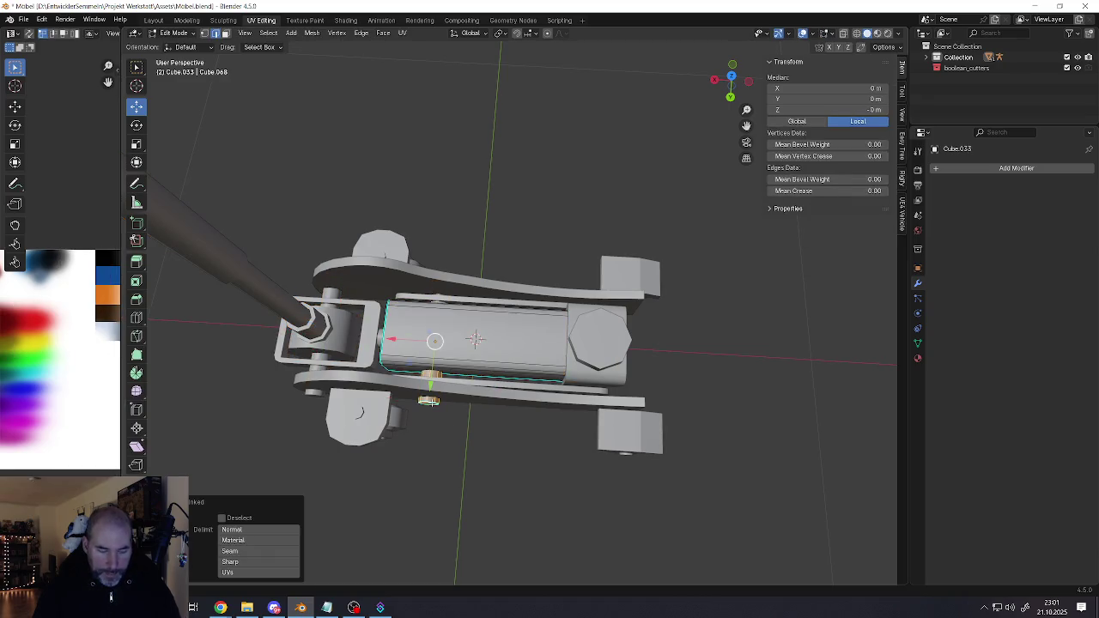
key("shift+d")
right_click(417, 366)
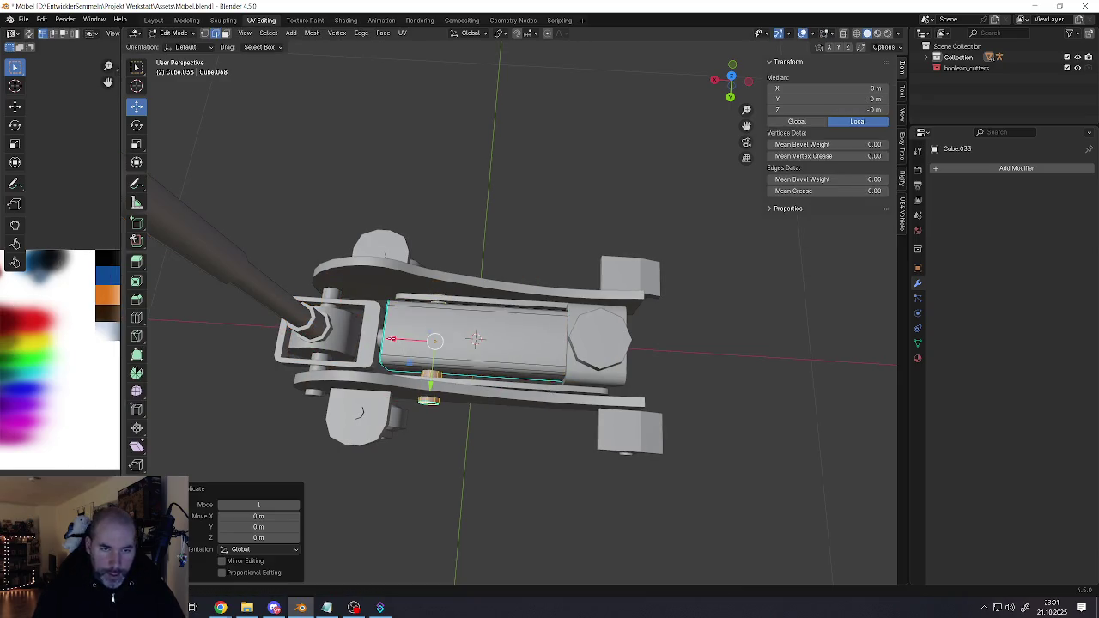
left_click_drag(392, 339, 544, 350)
left_click(549, 350)
middle_click_drag(550, 350, 629, 335)
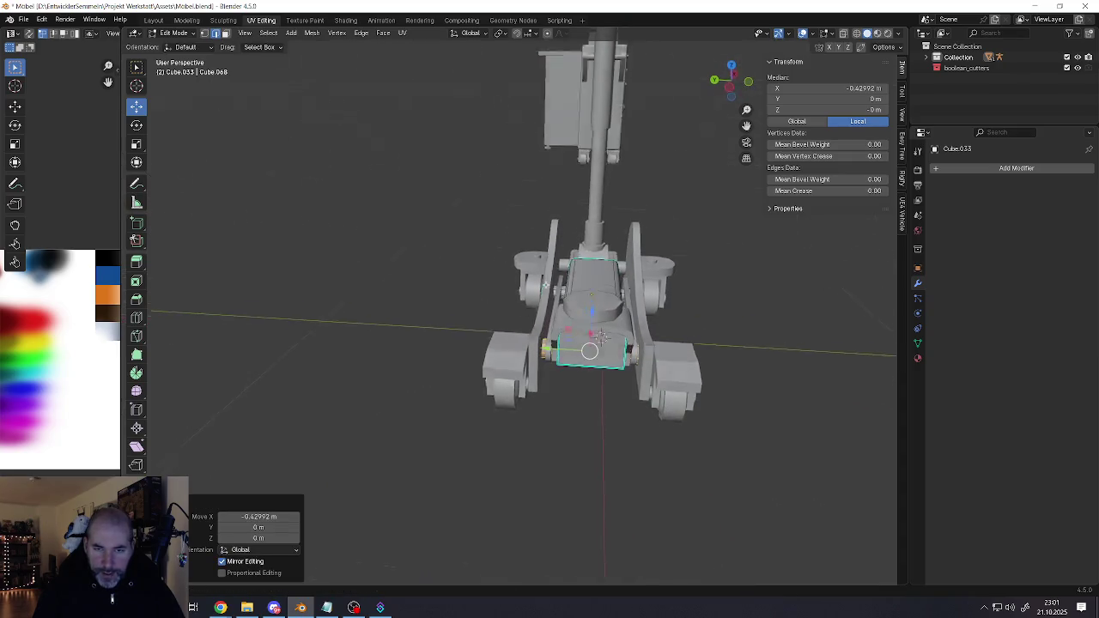
Scale the duplicated piece to 0.75 along Y and inspect it from several angles
key("s")
key("x")
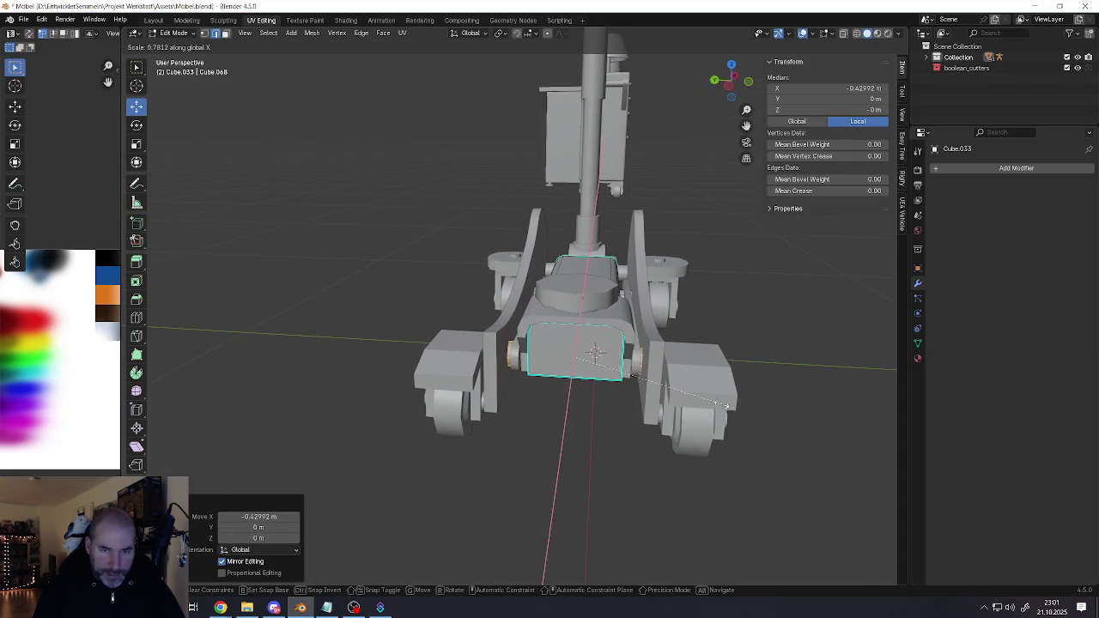
key("x")
key("y")
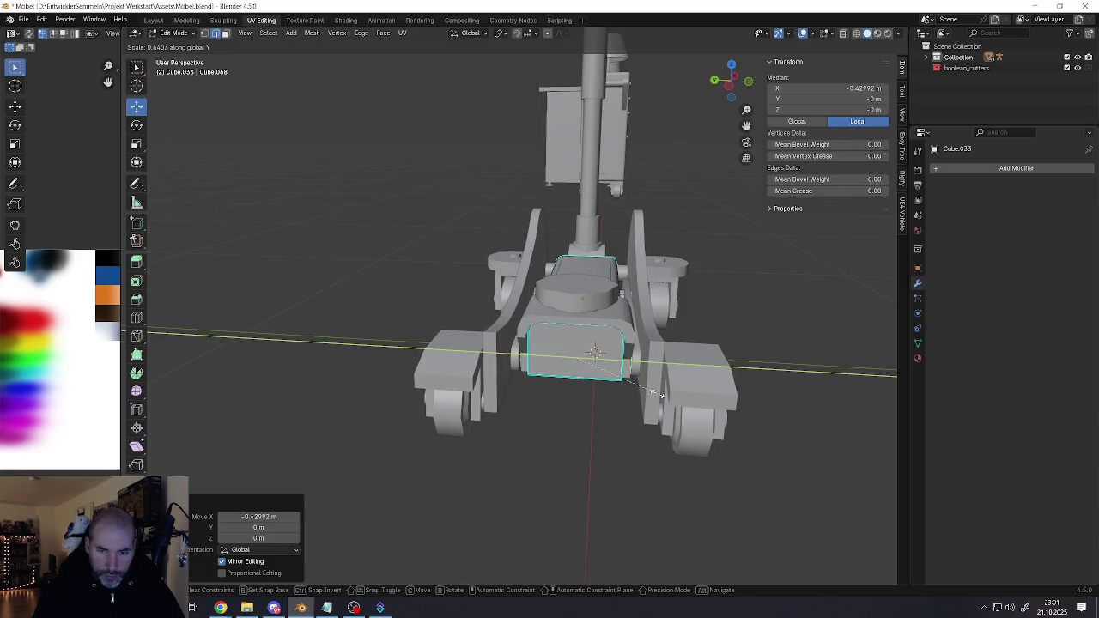
left_click(677, 398)
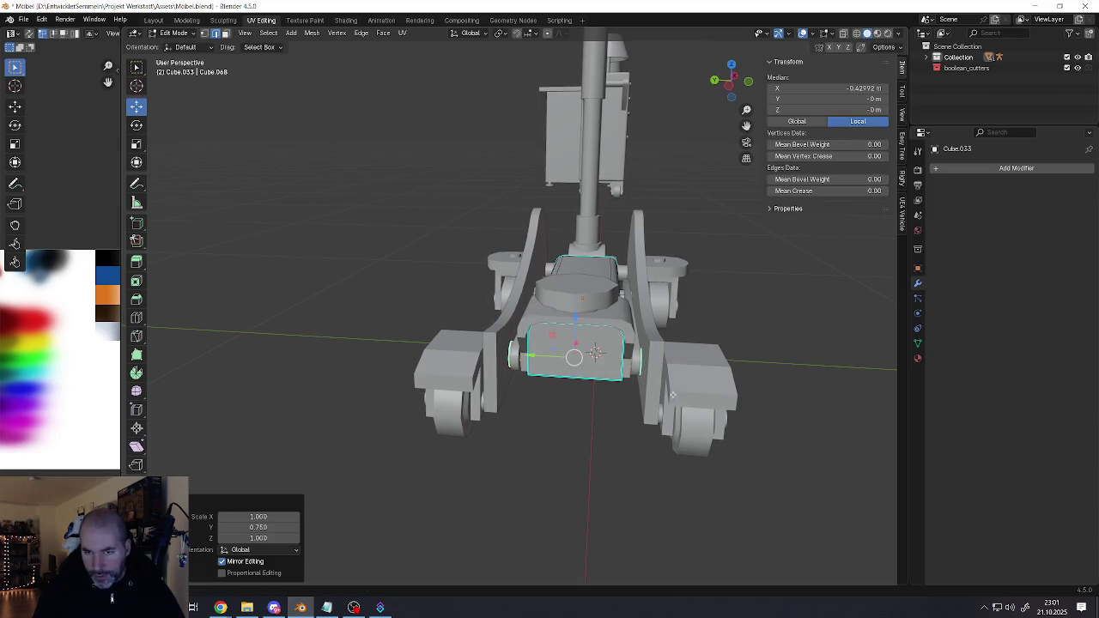
scroll(652, 386, "up", 3)
scroll(619, 378, "up", 3)
scroll(592, 373, "up", 3)
scroll(582, 371, "down", 5)
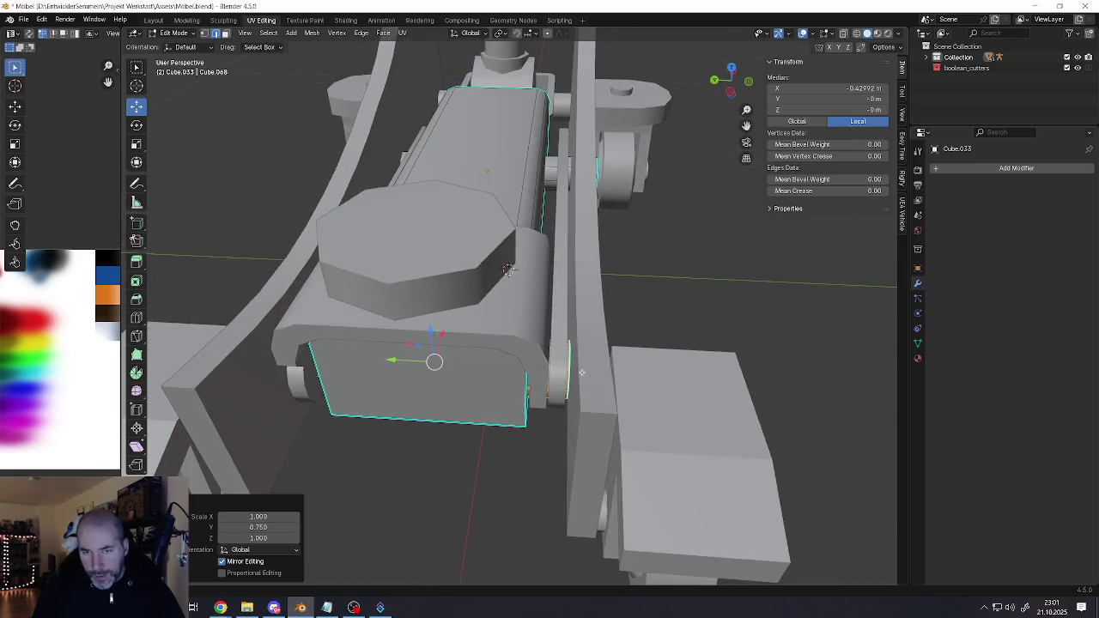
middle_click_drag(583, 371, 567, 393)
mouse_move(398, 245)
middle_mouse_down()
mouse_move(429, 172)
mouse_move(584, 142)
middle_mouse_up()
scroll(559, 198, "down", 3)
mouse_move(567, 214)
middle_mouse_down()
mouse_move(550, 257)
mouse_move(481, 245)
mouse_move(550, 262)
mouse_move(551, 297)
middle_mouse_up()
mouse_move(511, 407)
middle_mouse_down()
mouse_move(460, 395)
mouse_move(567, 390)
mouse_move(506, 396)
middle_mouse_up()
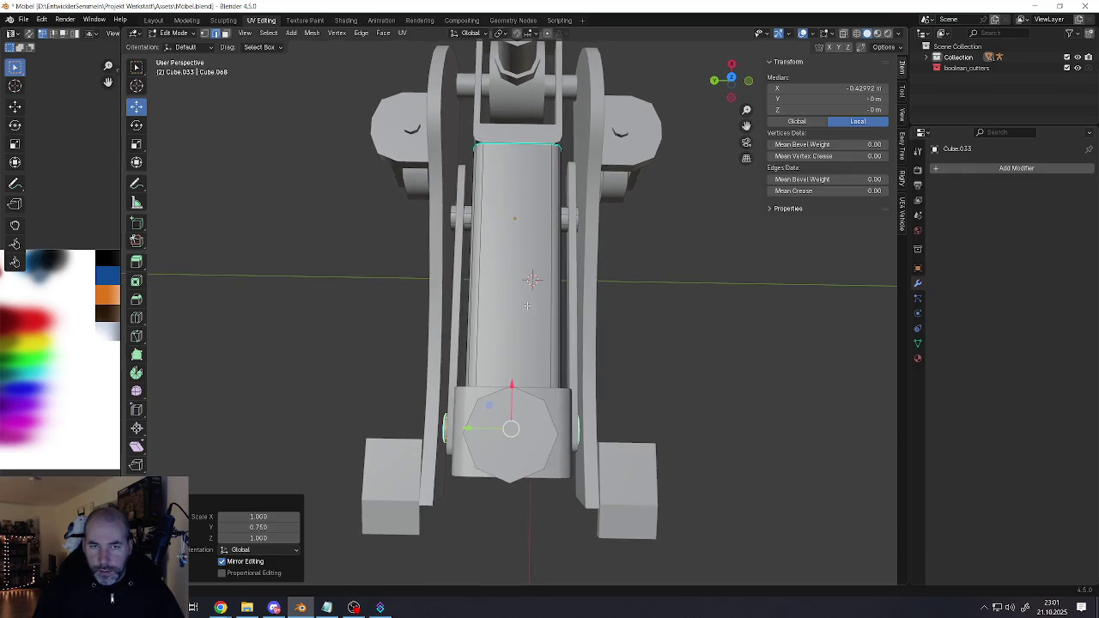
mouse_move(527, 305)
middle_mouse_down()
mouse_move(569, 383)
mouse_move(543, 407)
middle_mouse_up()
Start a Y move on the piece, cancel it, and return to Object Mode
key("g")
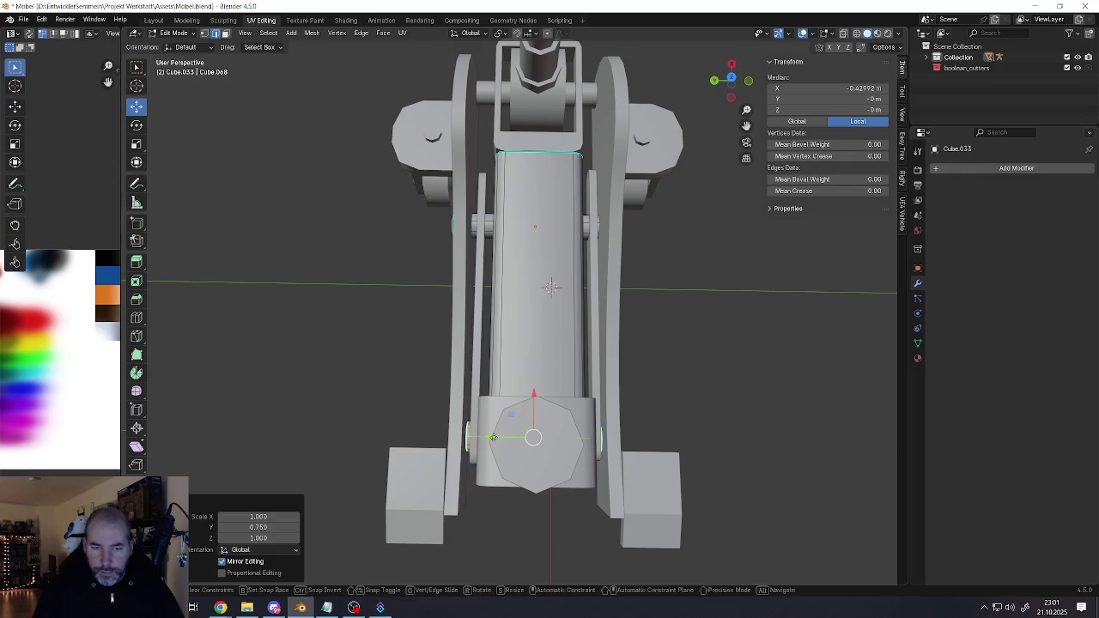
key("y")
right_click(493, 438)
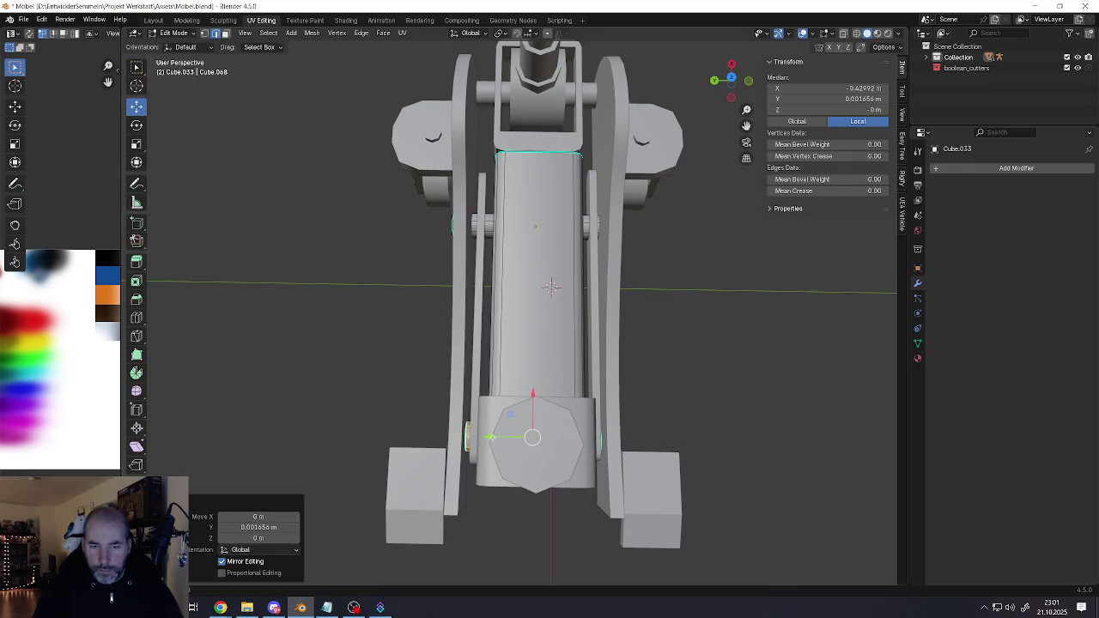
middle_click_drag(520, 375, 481, 420)
key("Tab")
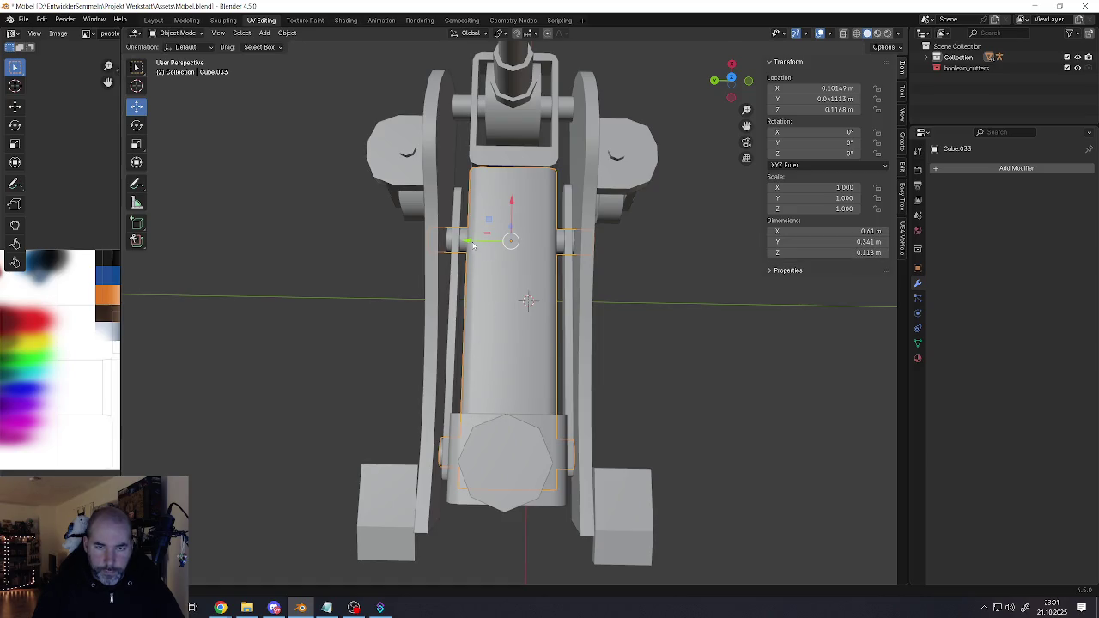
Nudge the cylinder and the thin left rod Cube.031 slightly along Y
left_click_drag(468, 245, 468, 244)
middle_click_drag(468, 244, 480, 298)
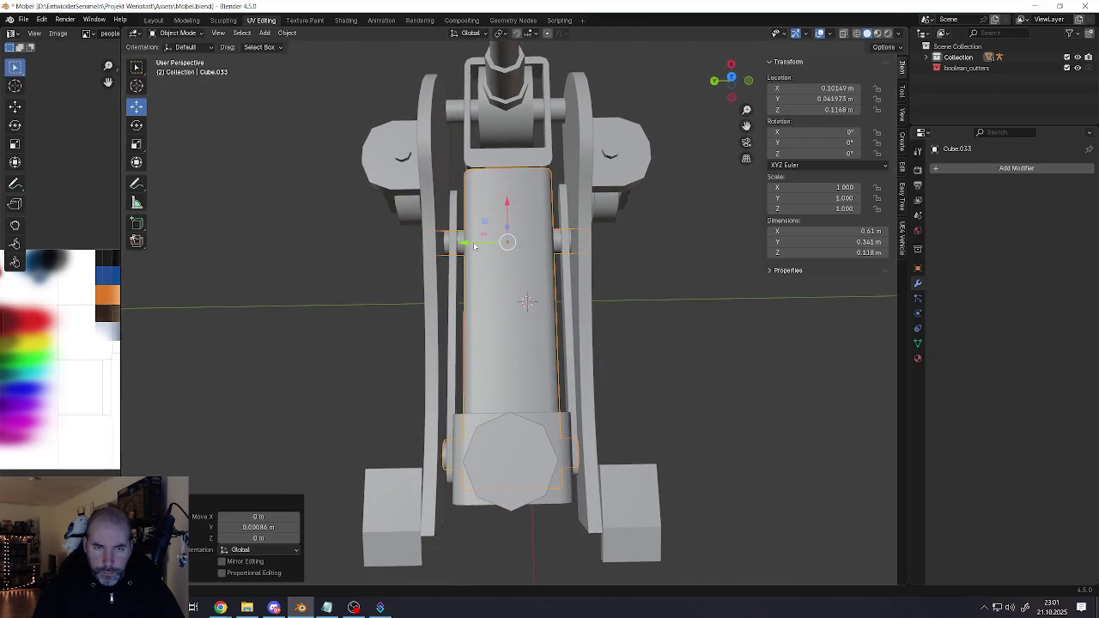
left_click_drag(473, 243, 477, 246)
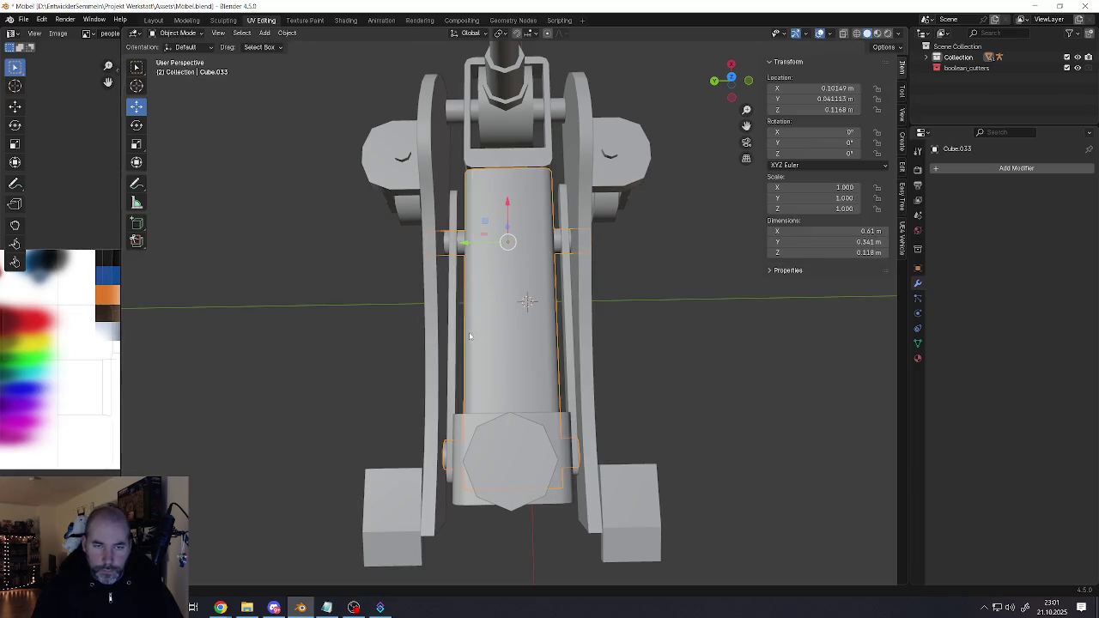
left_click(455, 337)
middle_click_drag(455, 335, 505, 303)
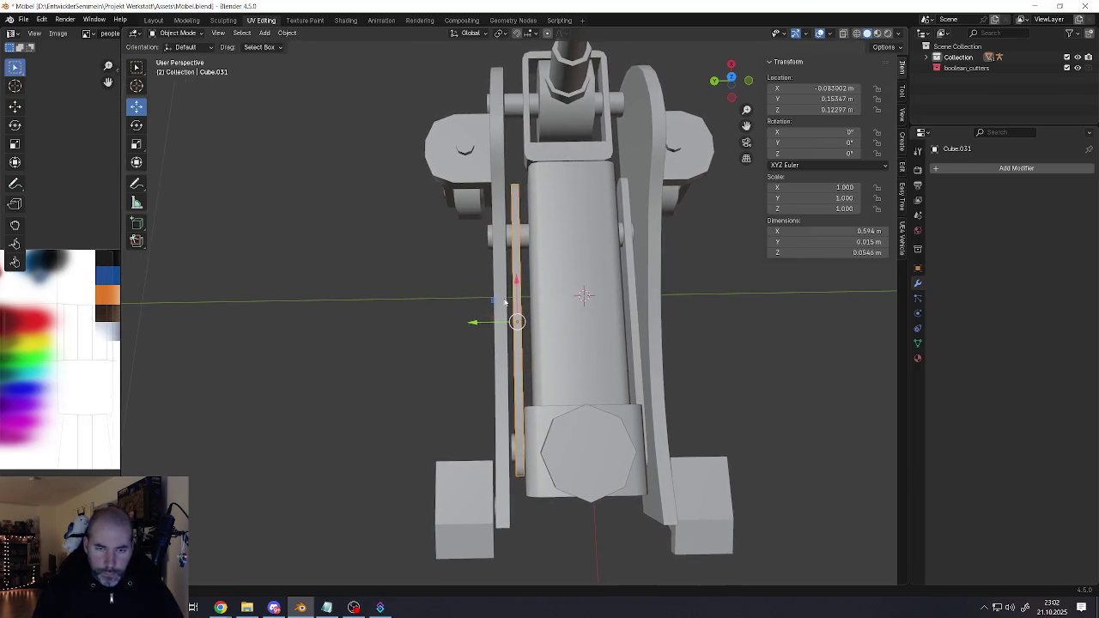
left_click_drag(472, 324, 473, 322)
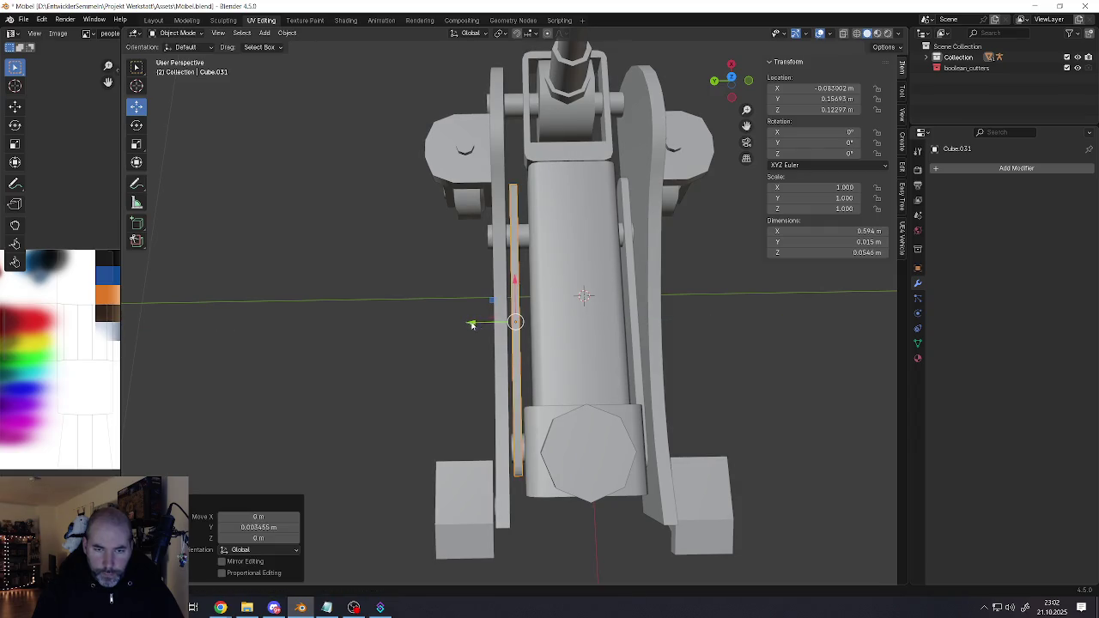
middle_click_drag(473, 322, 515, 328)
Move the octagonal end block Cube.038 0.030088 m along Y onto the cylinder body
left_click(517, 412)
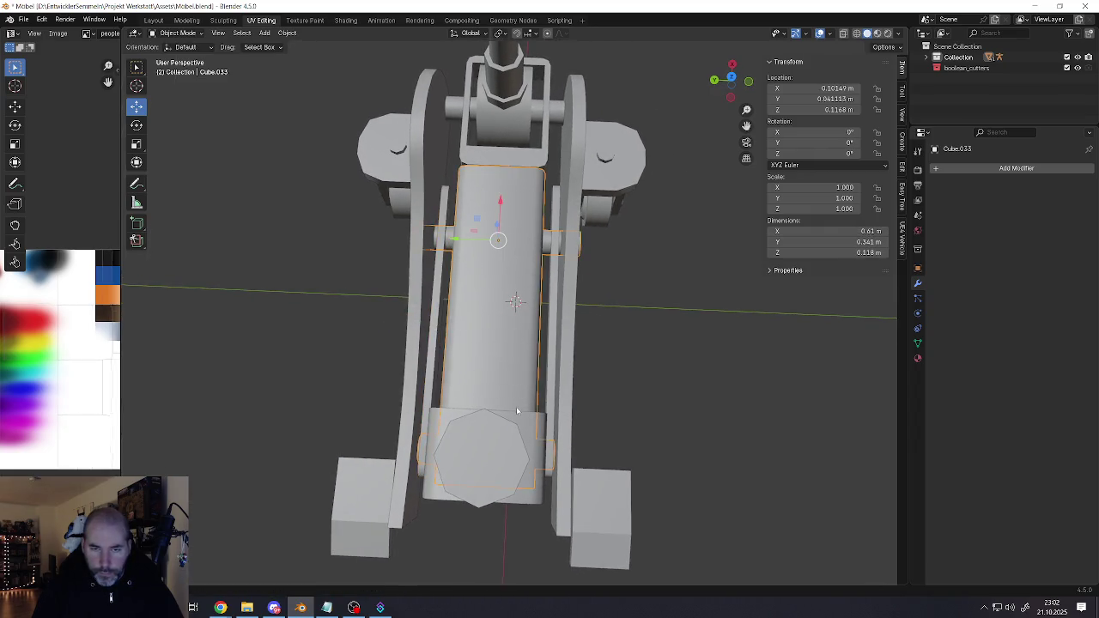
left_click(519, 425)
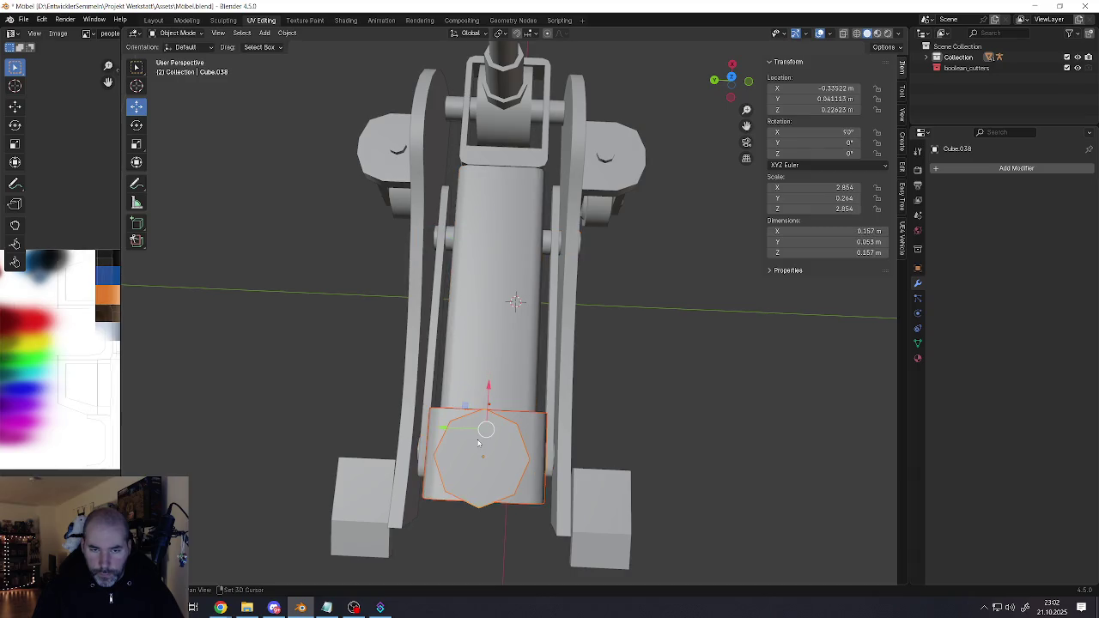
left_click_drag(462, 439, 455, 430)
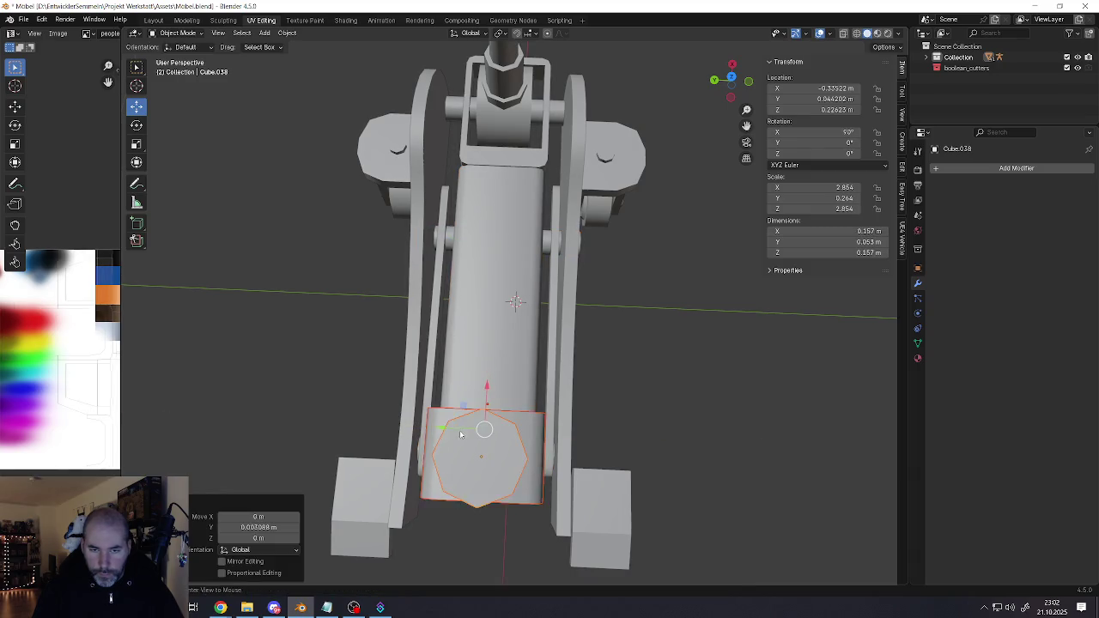
mouse_move(454, 430)
middle_mouse_down()
mouse_move(506, 399)
mouse_move(456, 317)
mouse_move(481, 312)
mouse_move(474, 296)
mouse_move(473, 326)
mouse_move(511, 381)
mouse_move(461, 332)
mouse_move(550, 496)
middle_mouse_up()
left_click(547, 509)
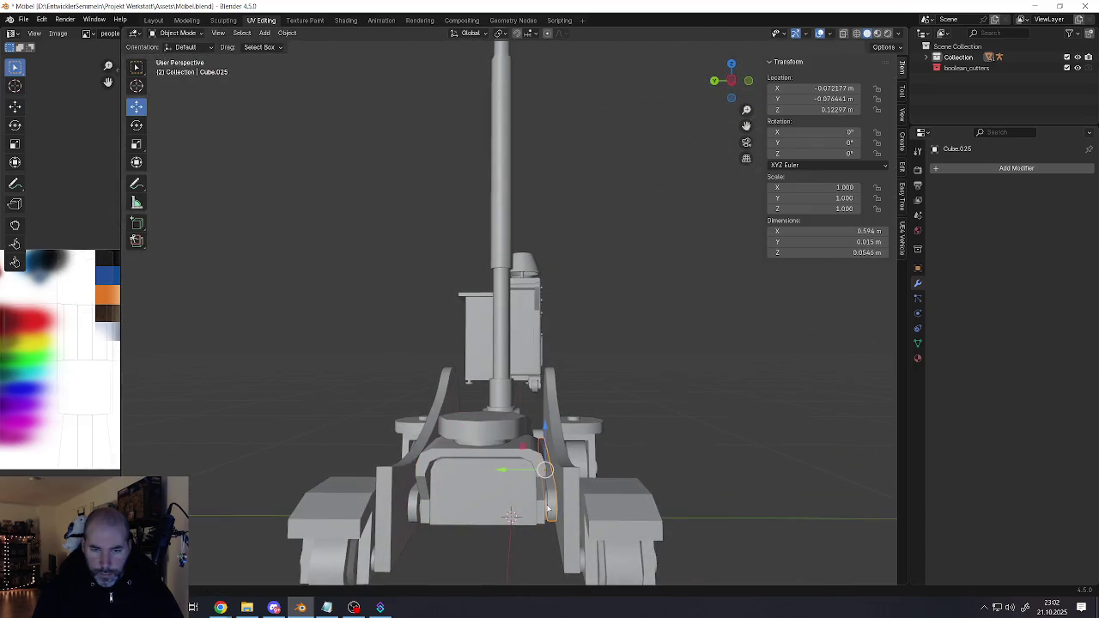
scroll(546, 509, "up", 2)
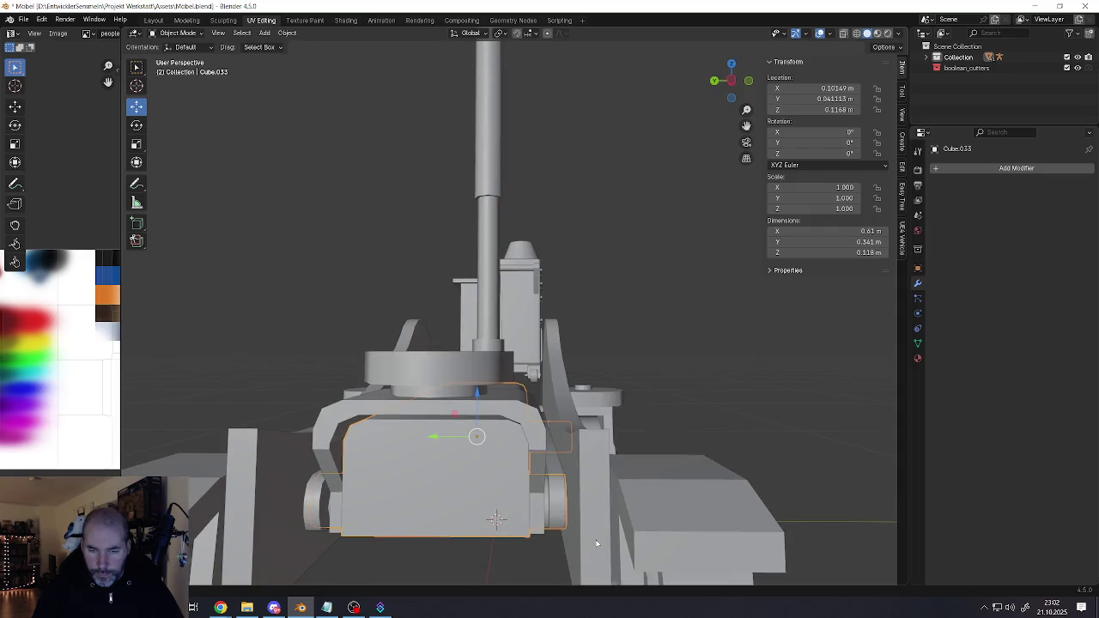
Scale the selected faces uniformly to 0.841, then stretch them to 1.195 along Y
key("Tab")
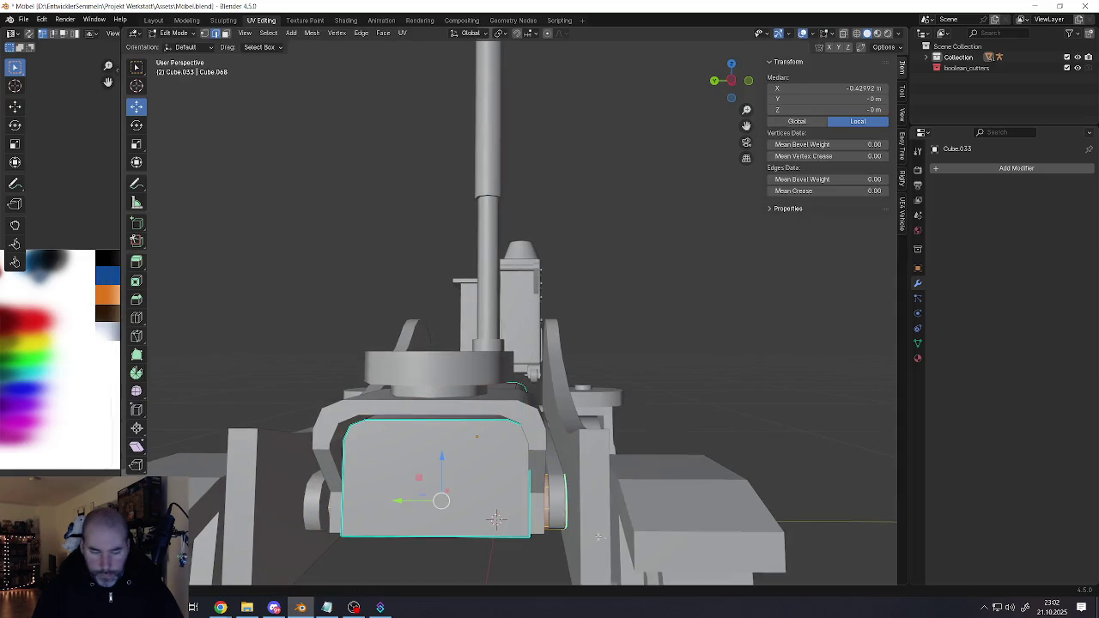
key("s")
left_click(596, 530)
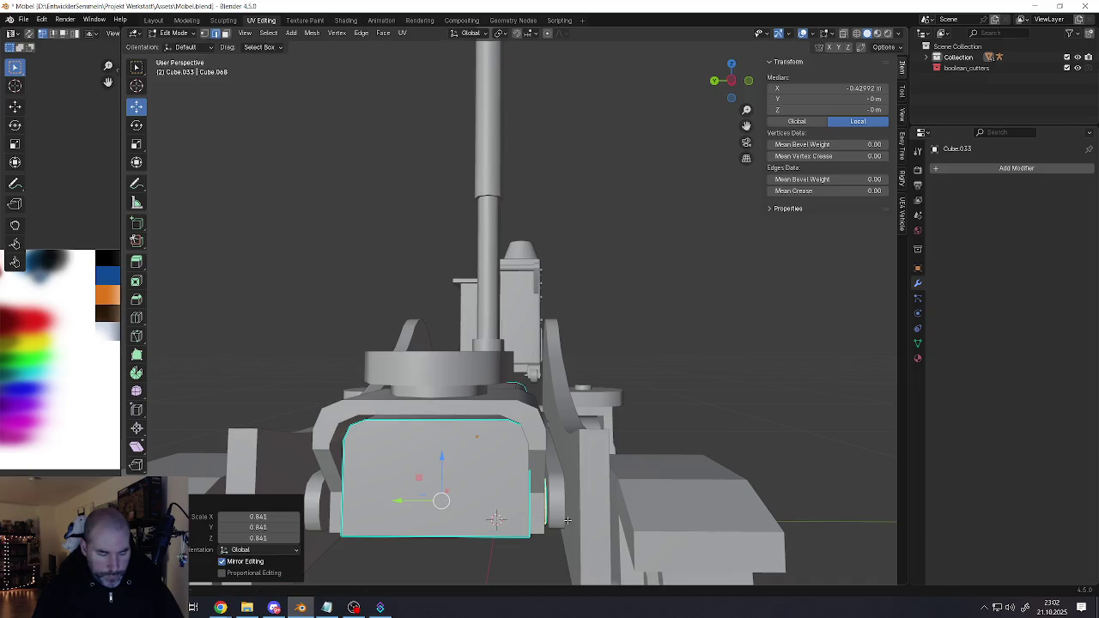
key("s")
key("x")
key("y")
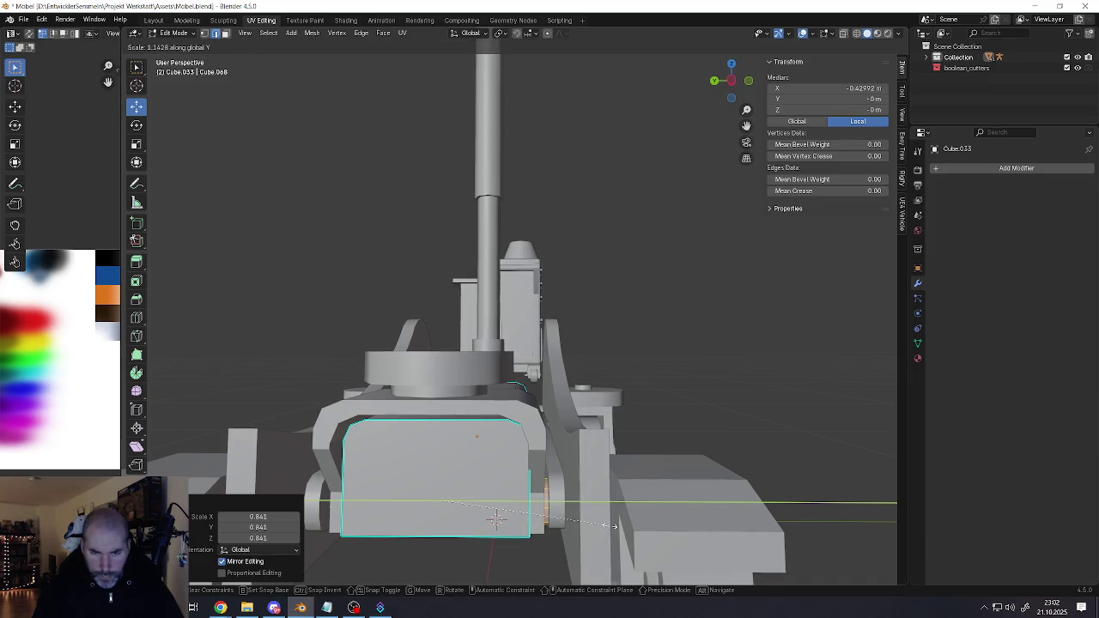
left_click(620, 528)
middle_click_drag(620, 528, 476, 494)
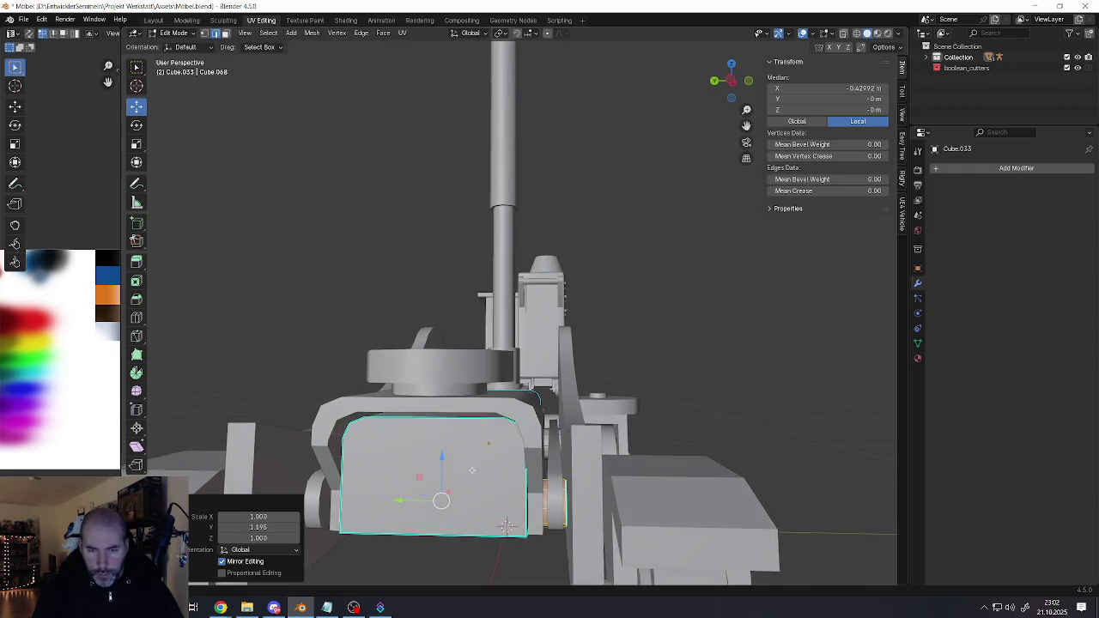
Nudge the selected part slightly along Y and leave Edit Mode
key("Tab")
key("Tab")
left_click_drag(402, 500, 410, 500)
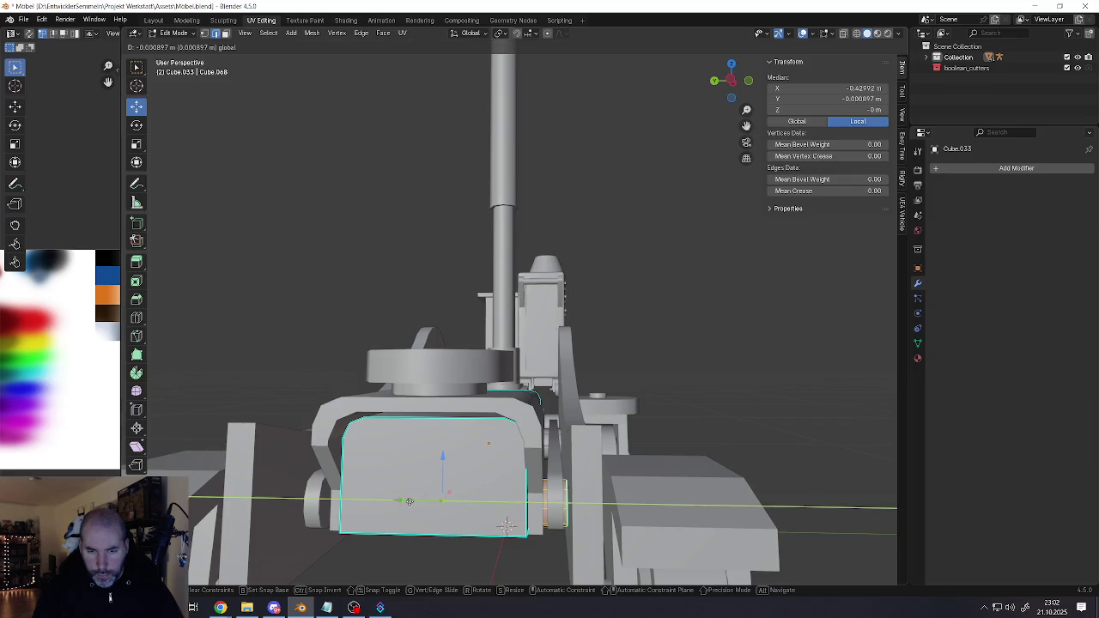
mouse_move(410, 501)
middle_mouse_down()
mouse_move(439, 503)
mouse_move(499, 439)
mouse_move(565, 418)
mouse_move(401, 508)
middle_mouse_up()
key("Tab")
scroll(510, 421, "up", 3)
Scale the central body's front edge loop to 0.947 along Y
key("Tab")
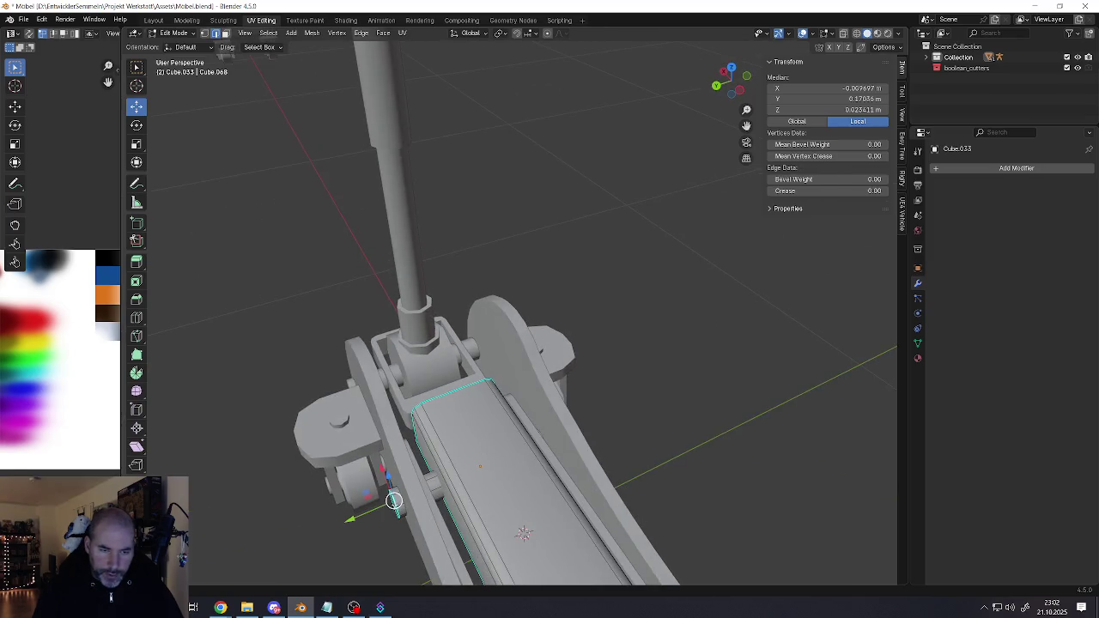
left_click(393, 501, "shift")
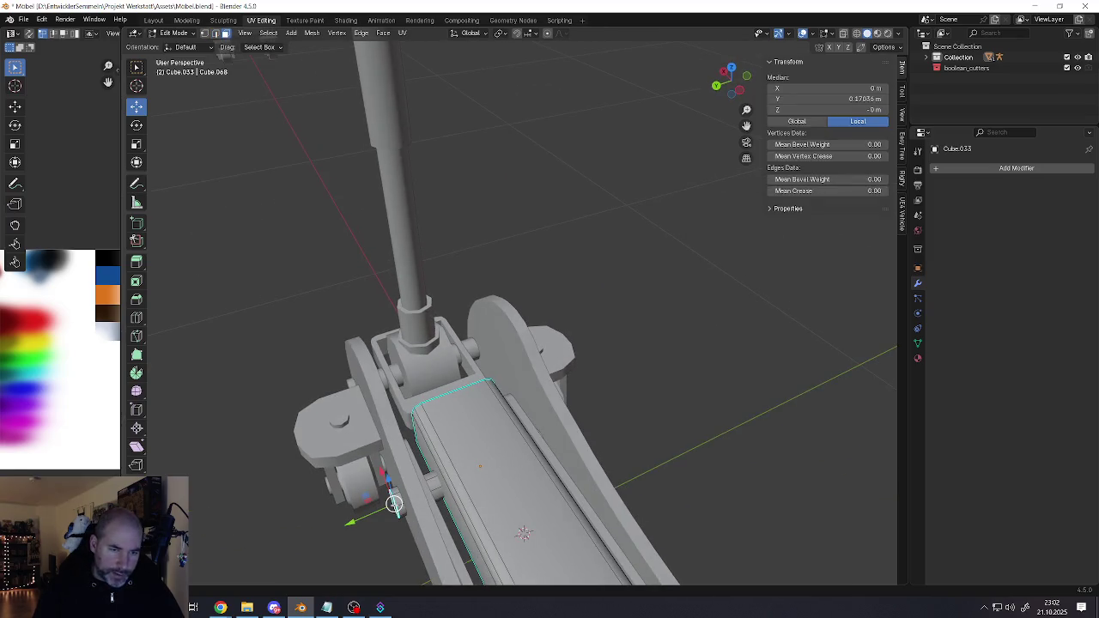
mouse_move(394, 503)
middle_mouse_down()
mouse_move(486, 464)
mouse_move(587, 466)
middle_mouse_up()
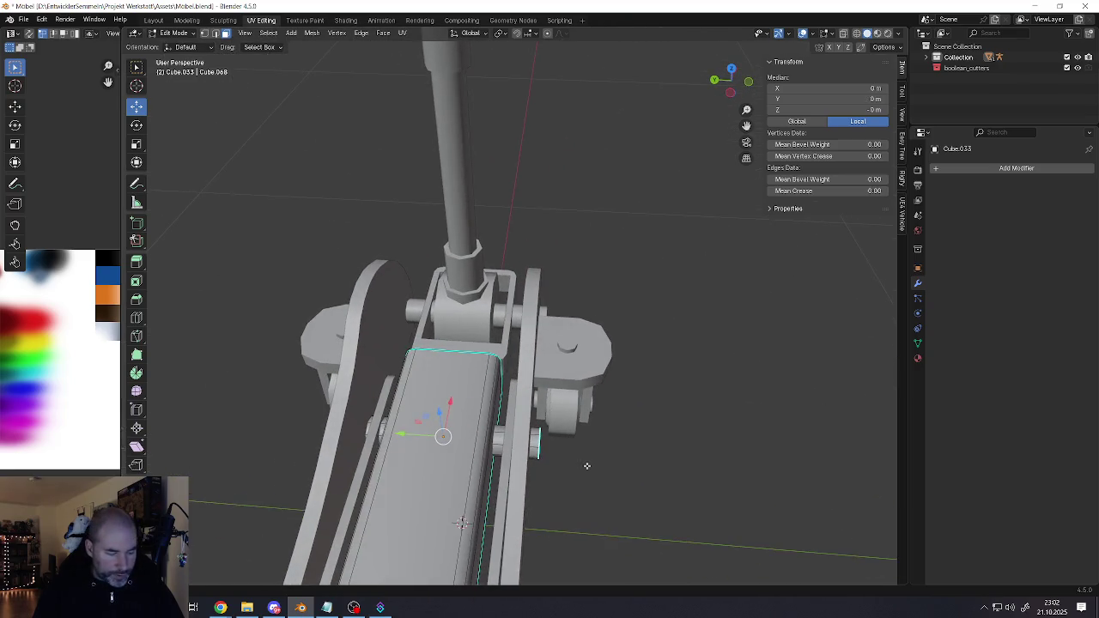
key("s")
key("x")
key("y")
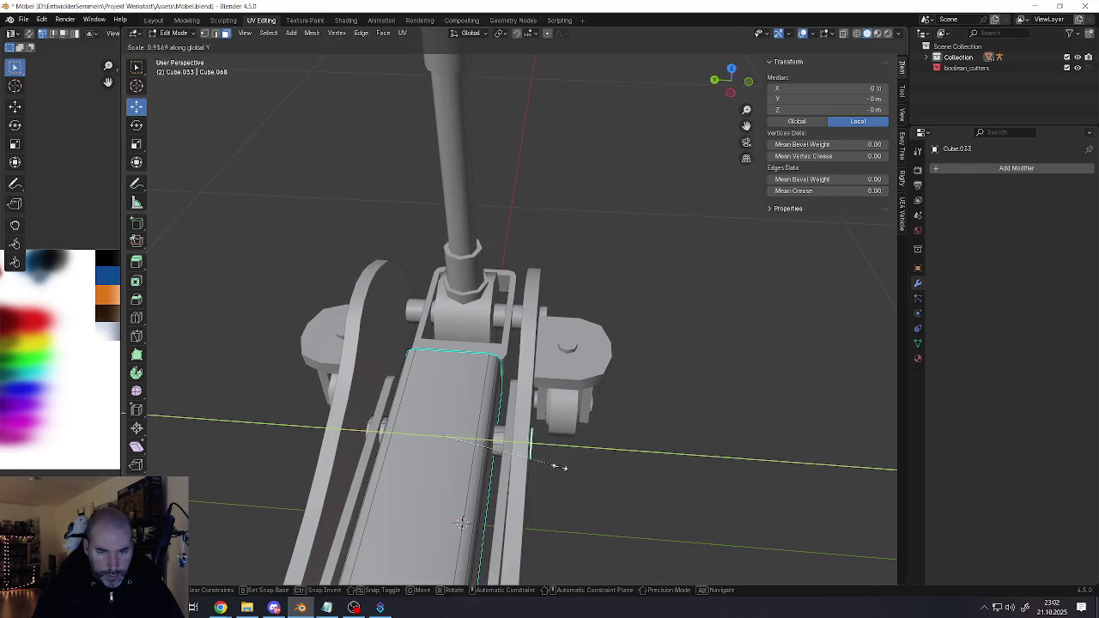
left_click(562, 468)
mouse_move(562, 467)
middle_mouse_down()
mouse_move(487, 481)
mouse_move(538, 399)
mouse_move(456, 384)
mouse_move(504, 364)
mouse_move(458, 386)
mouse_move(510, 412)
mouse_move(528, 458)
mouse_move(498, 466)
mouse_move(533, 407)
middle_mouse_up()
key("Tab")
Select the two thin rods beside the cylinder and shift them slightly along X
left_click(456, 384)
left_click(464, 389)
left_click(510, 413)
left_click(540, 403)
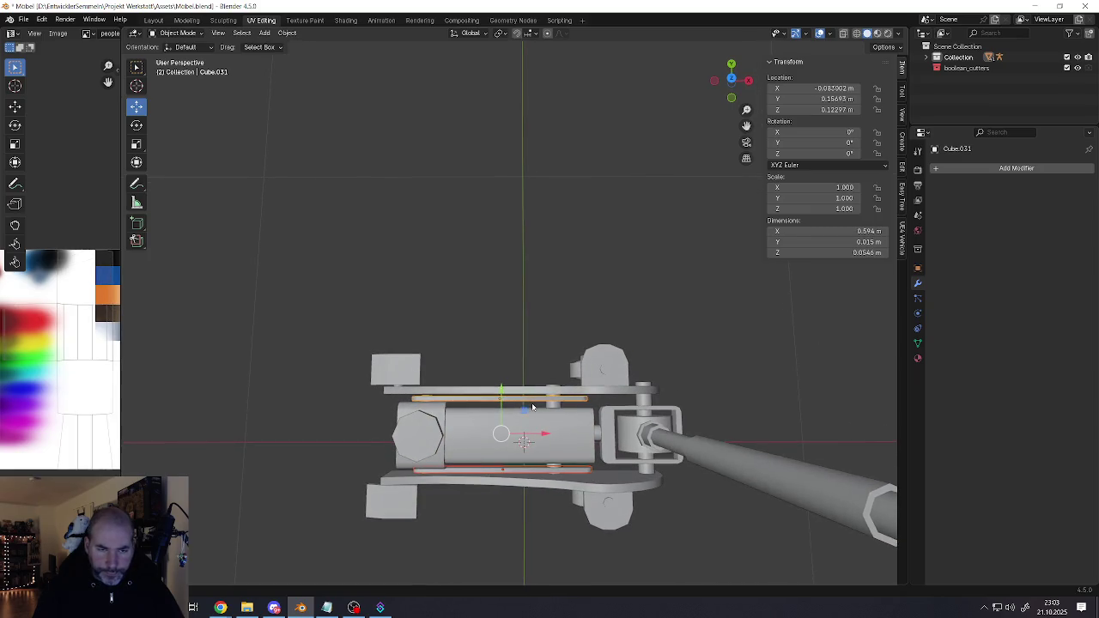
left_click_drag(530, 435, 522, 434)
middle_click_drag(523, 434, 617, 363)
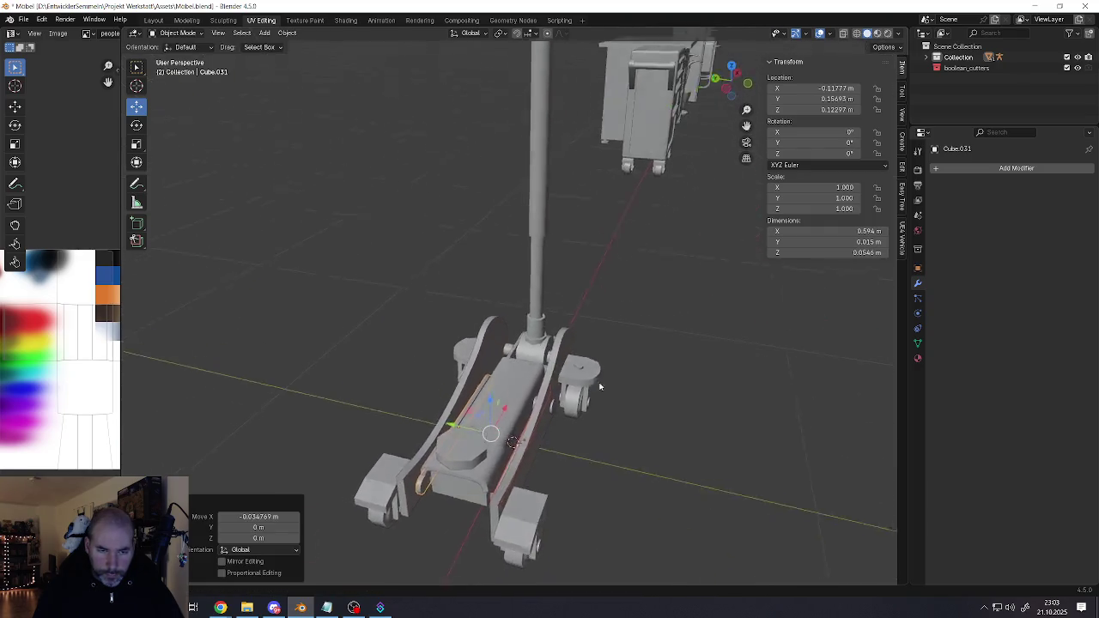
mouse_move(617, 363)
middle_mouse_down()
mouse_move(493, 442)
mouse_move(474, 402)
middle_mouse_up()
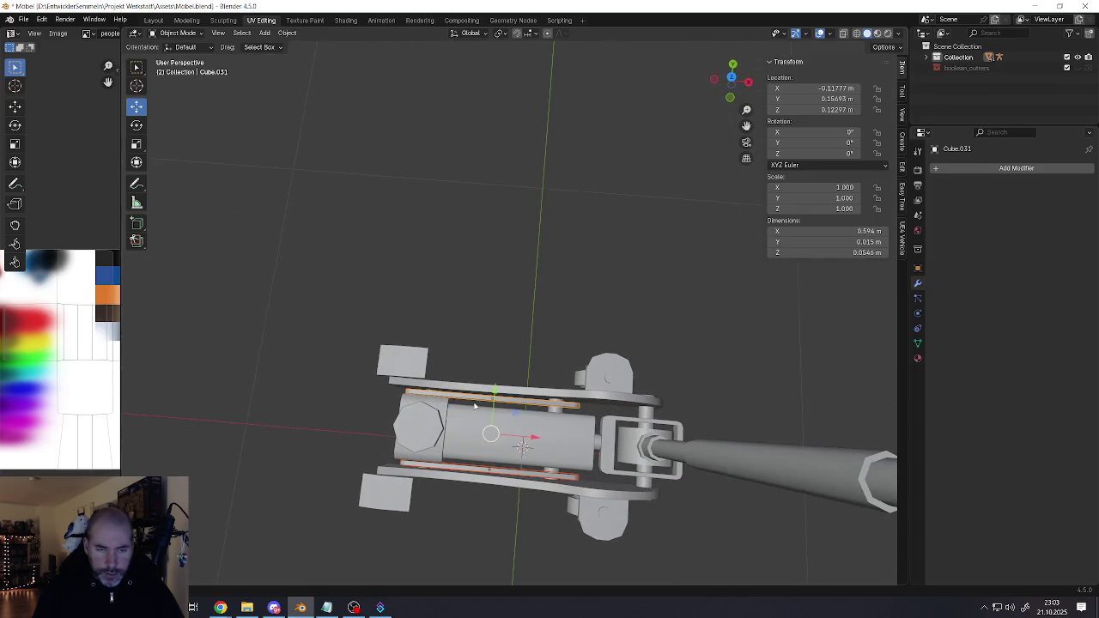
With vertex select and X-ray on, pull the rods' near ends inward along X
key("Tab")
key("1")
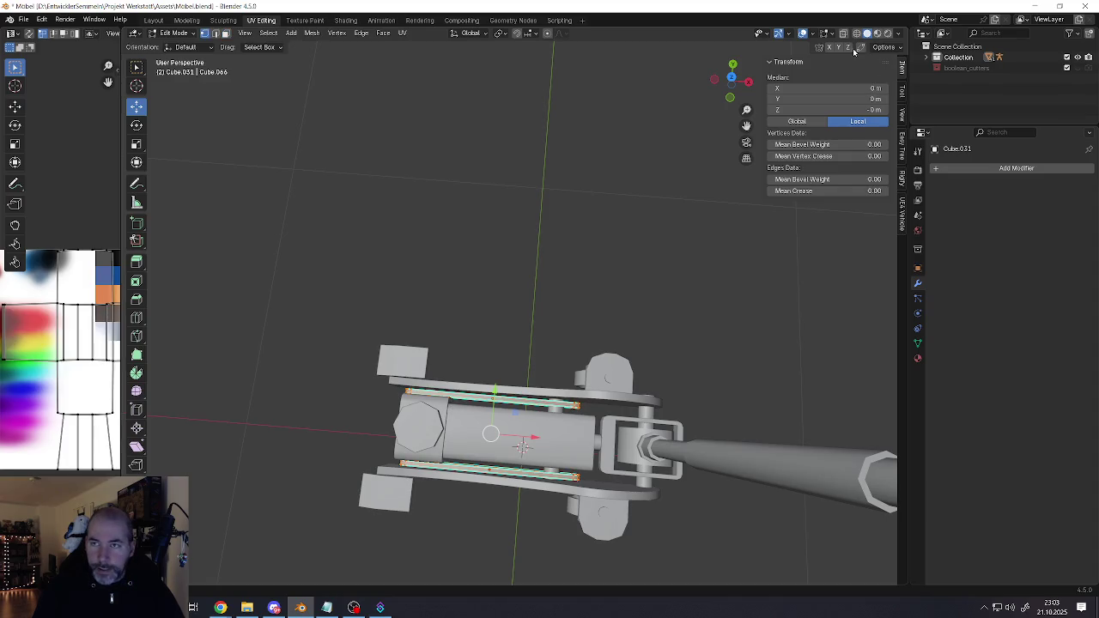
left_click(844, 32)
middle_click_drag(515, 404, 550, 386)
scroll(550, 386, "up", 3)
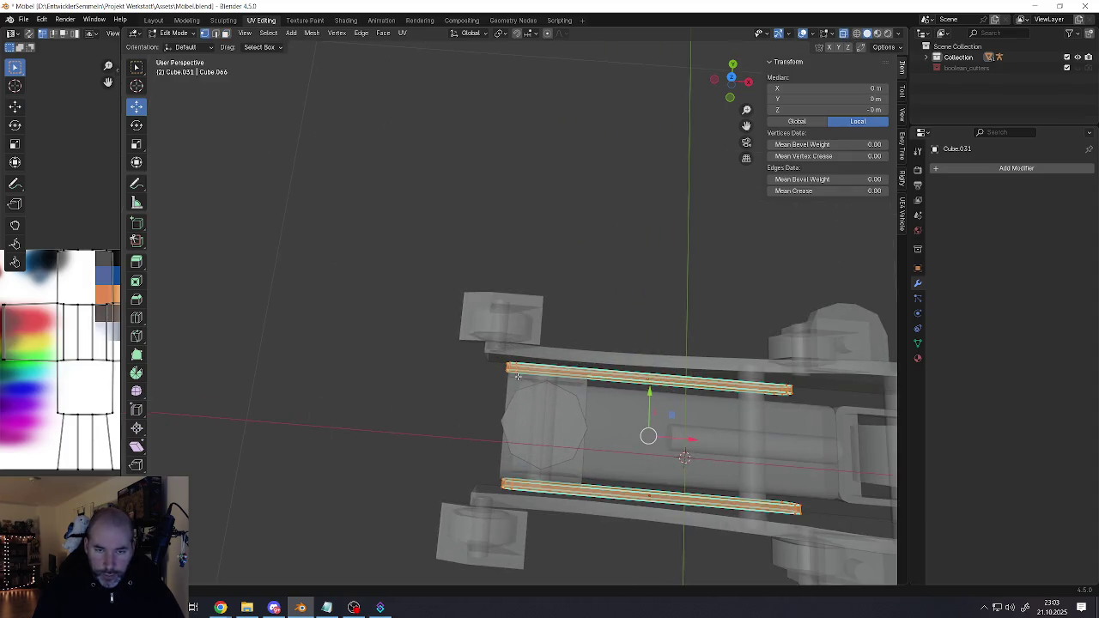
left_click(509, 369)
left_click_drag(462, 309, 534, 528)
middle_click_drag(534, 527, 526, 418)
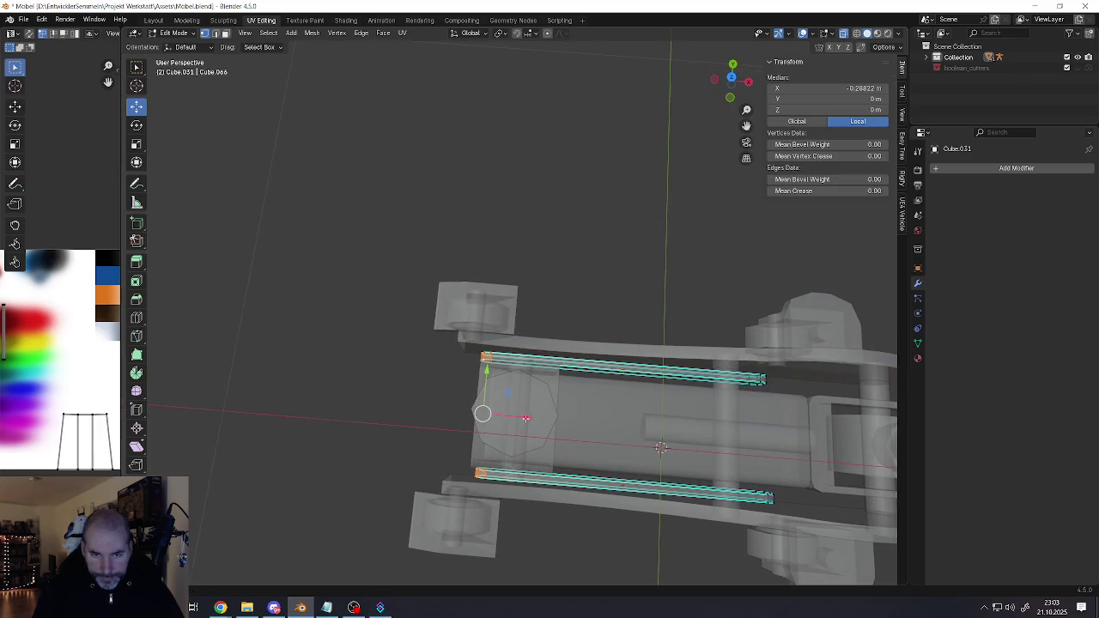
left_click_drag(524, 417, 544, 419)
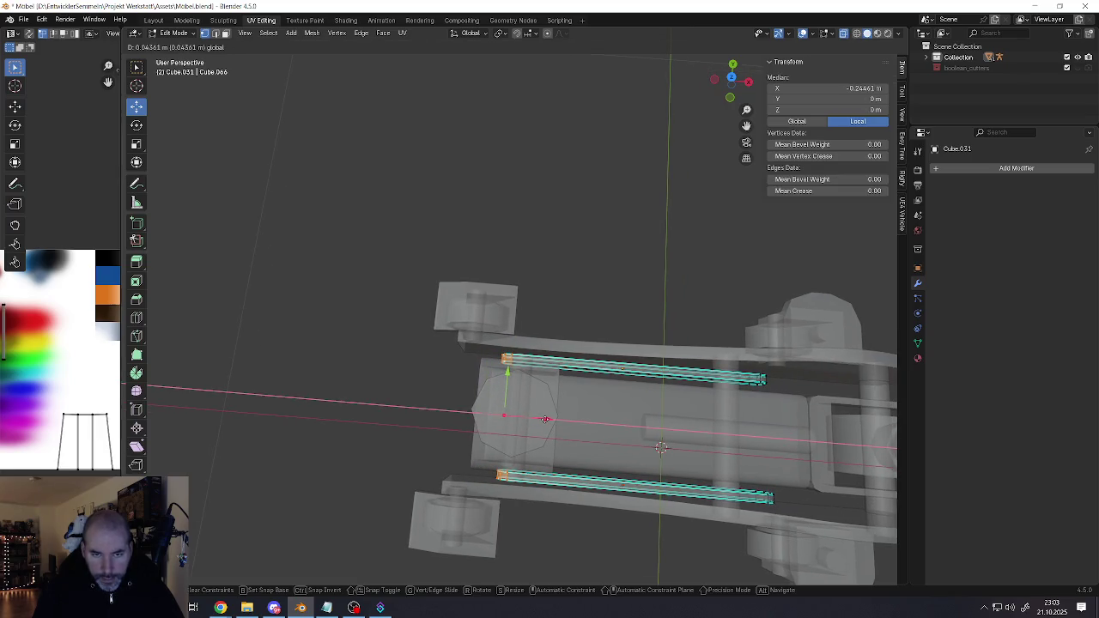
Pull the rods' far ends inward along X, shortening them to 0.507 m
middle_click_drag(544, 419, 601, 387)
left_click(615, 381)
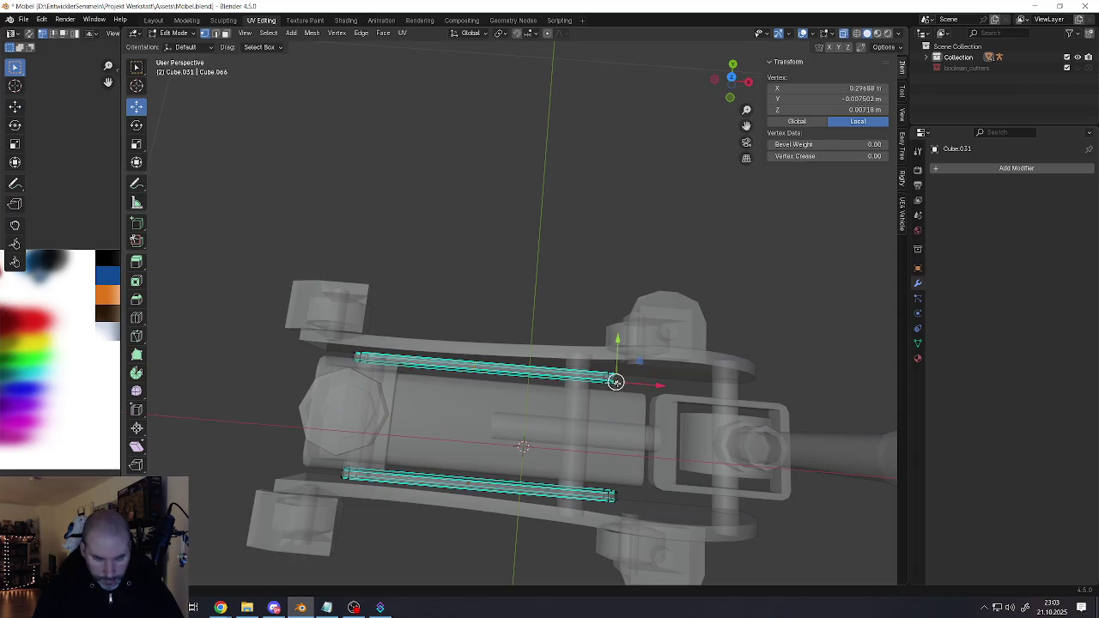
left_click_drag(571, 344, 674, 512)
middle_click_drag(674, 512, 589, 438)
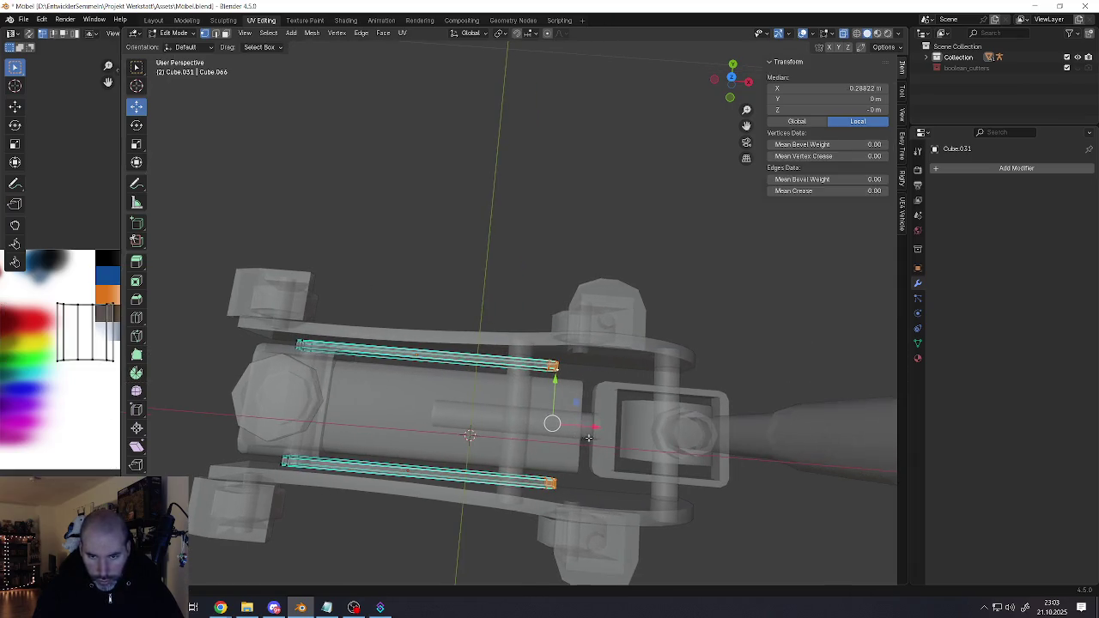
left_click_drag(594, 426, 571, 420)
scroll(567, 421, "down", 3)
key("Tab")
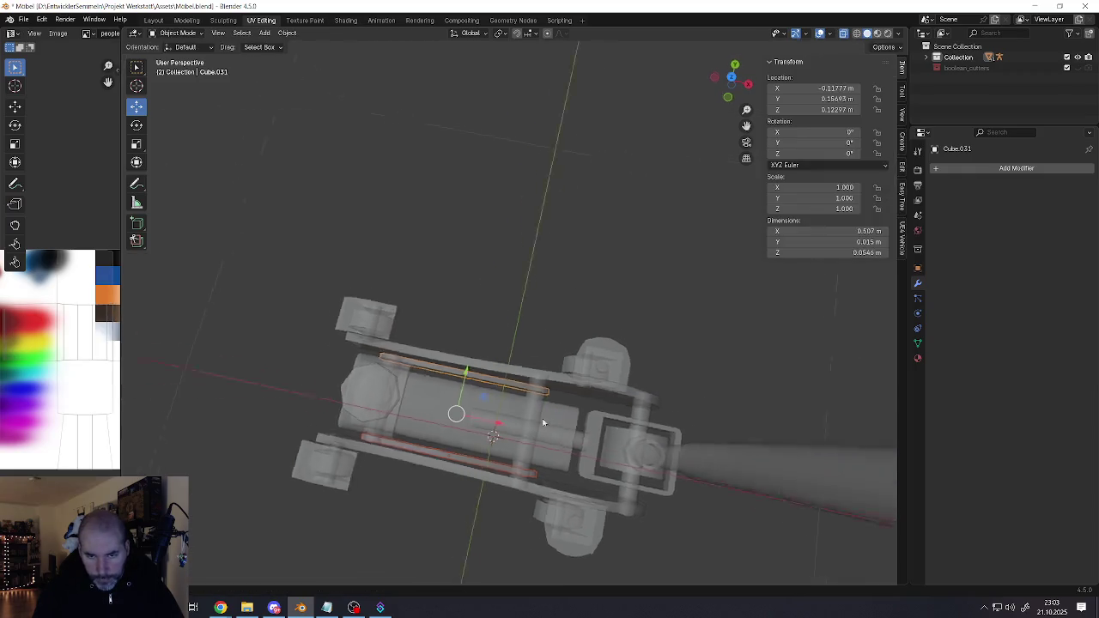
Join the thin rails and rods into the central body Cube.033
mouse_move(533, 403)
middle_mouse_down()
mouse_move(503, 415)
mouse_move(582, 350)
mouse_move(523, 387)
mouse_move(574, 395)
mouse_move(565, 413)
mouse_move(502, 399)
mouse_move(514, 407)
middle_mouse_up()
left_click(513, 407)
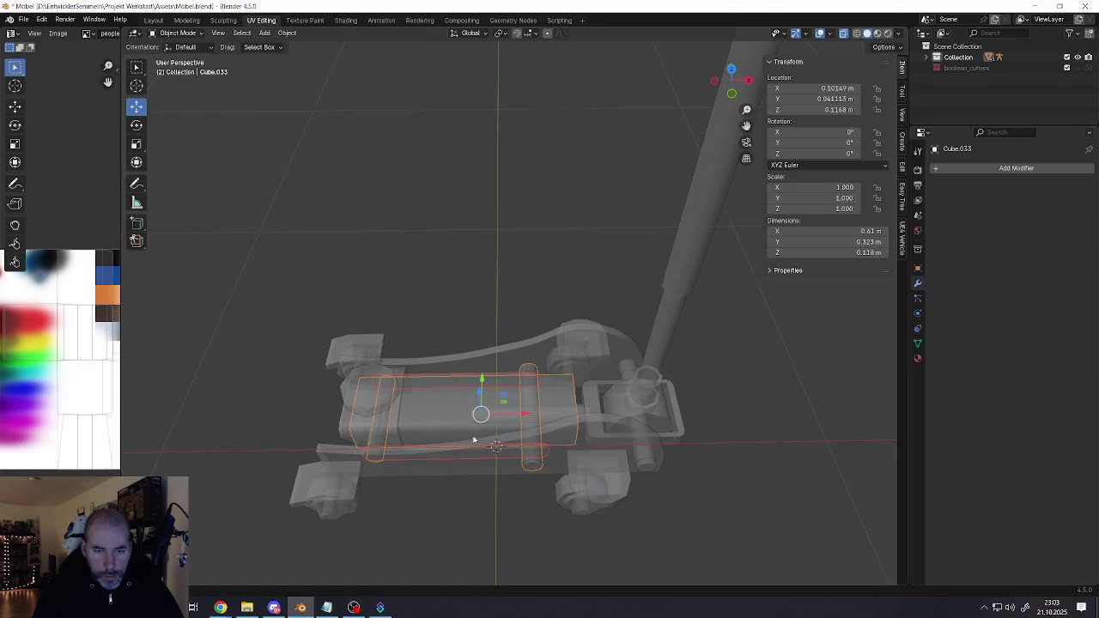
middle_click_drag(473, 439, 518, 422)
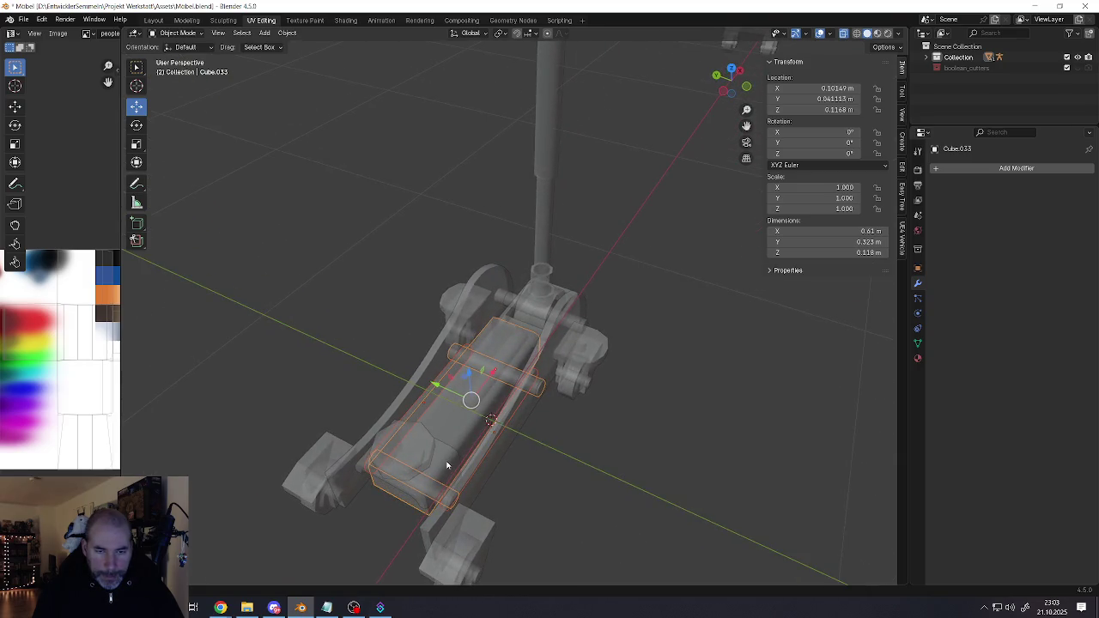
mouse_move(447, 466)
middle_mouse_down()
mouse_move(479, 430)
mouse_move(497, 378)
middle_mouse_up()
left_click(505, 389)
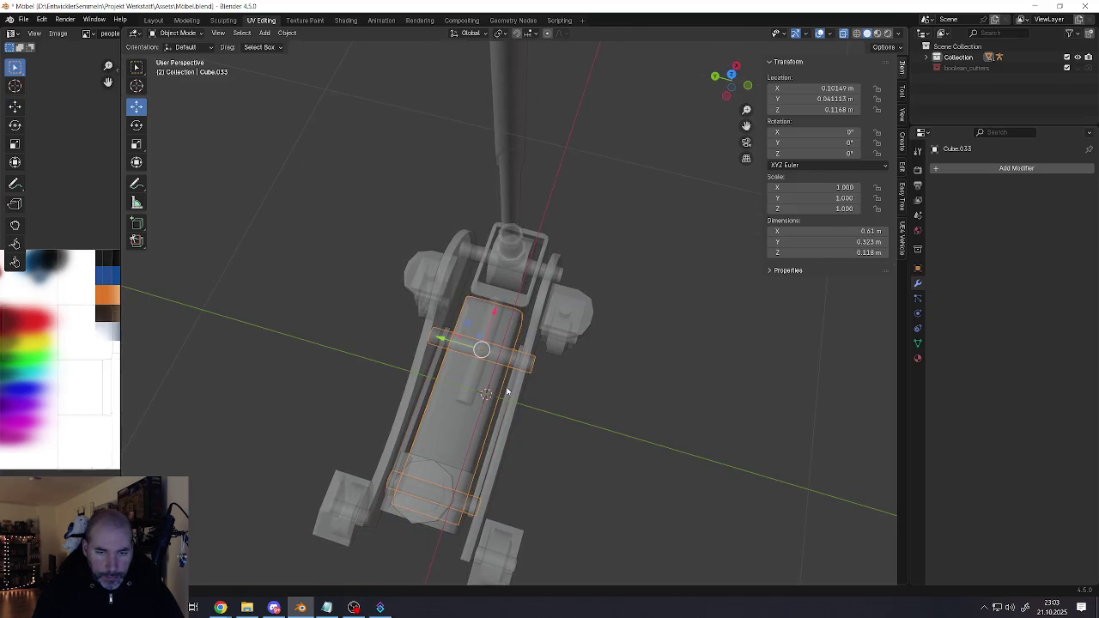
left_click(426, 393)
left_click(510, 379)
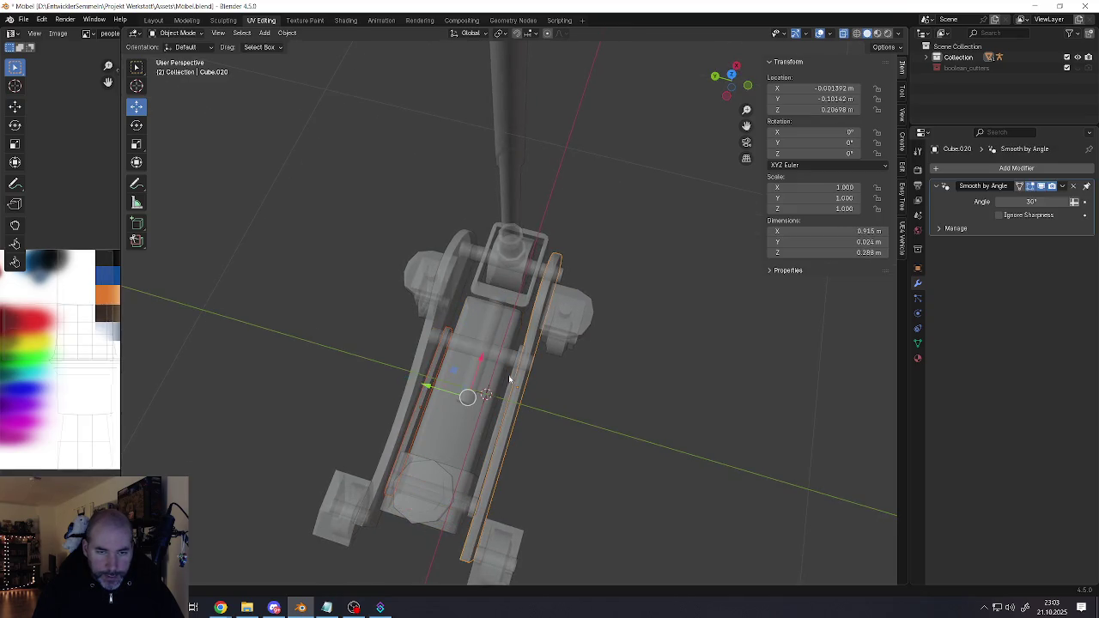
middle_click_drag(486, 383, 501, 381)
left_click(505, 384)
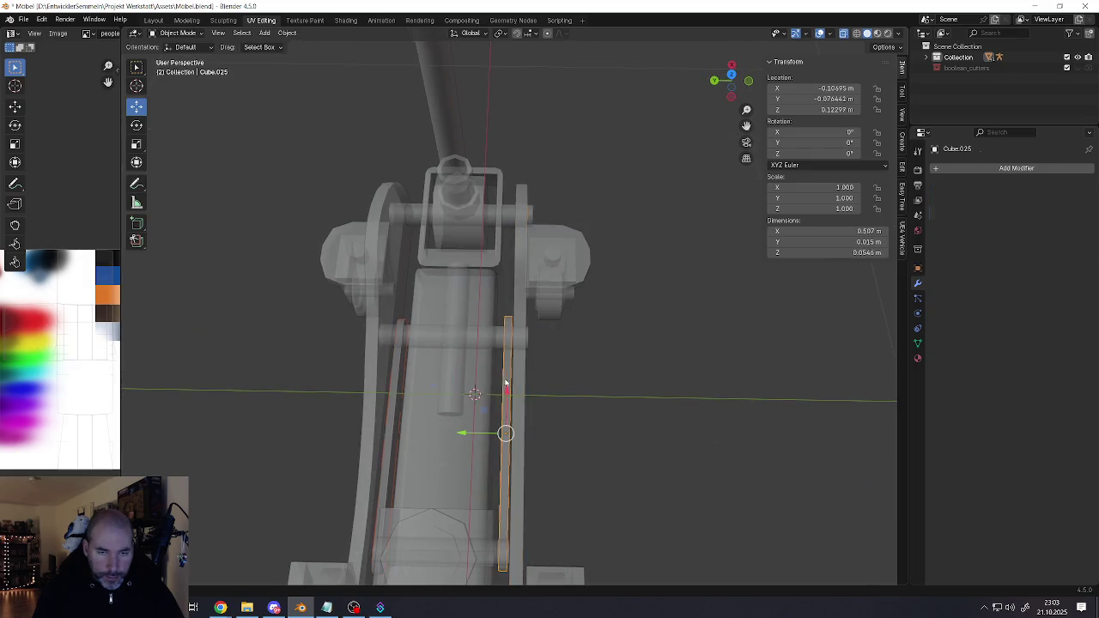
left_click(391, 389, "shift")
left_click(411, 333, "shift")
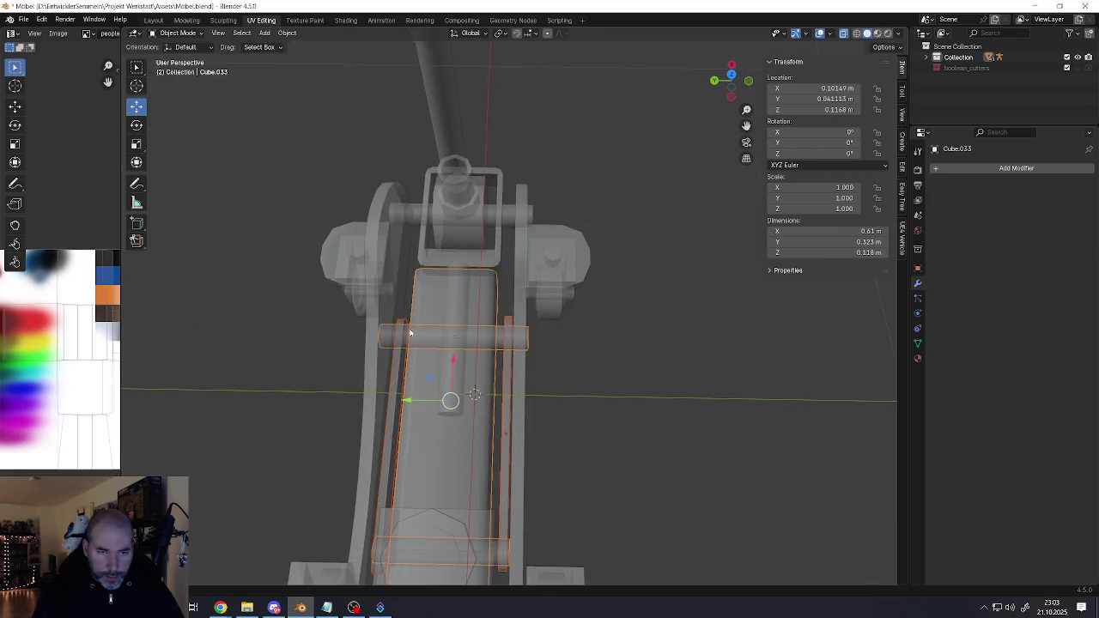
right_click(406, 335)
left_click(352, 316)
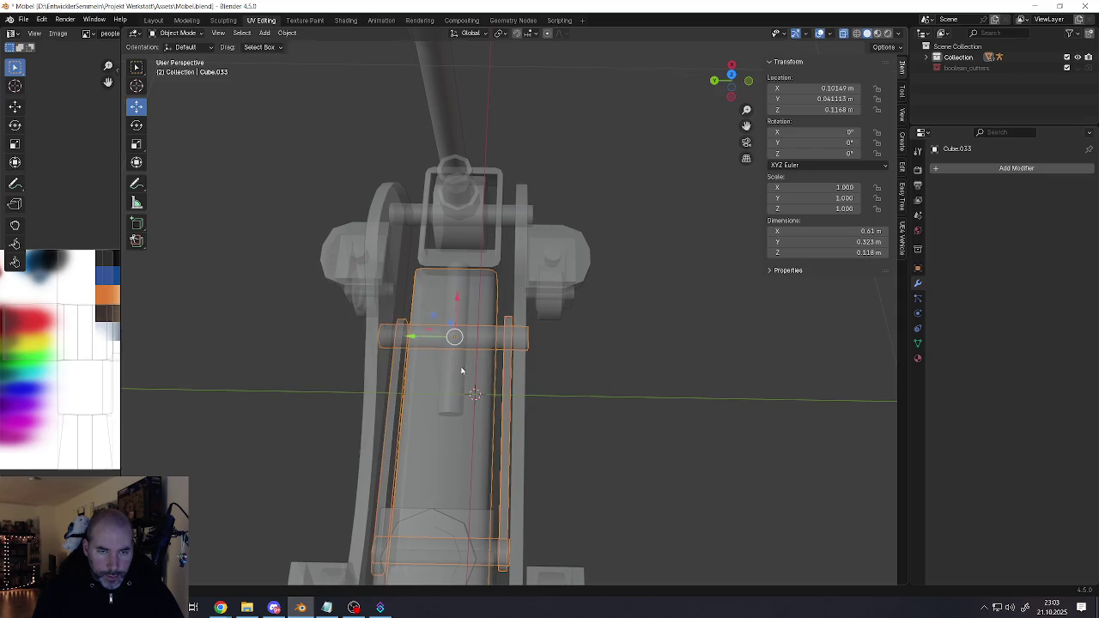
Select the jack's outer body, the octagonal cap and the box beneath it
middle_click_drag(353, 316, 458, 371)
left_click(337, 383, "shift")
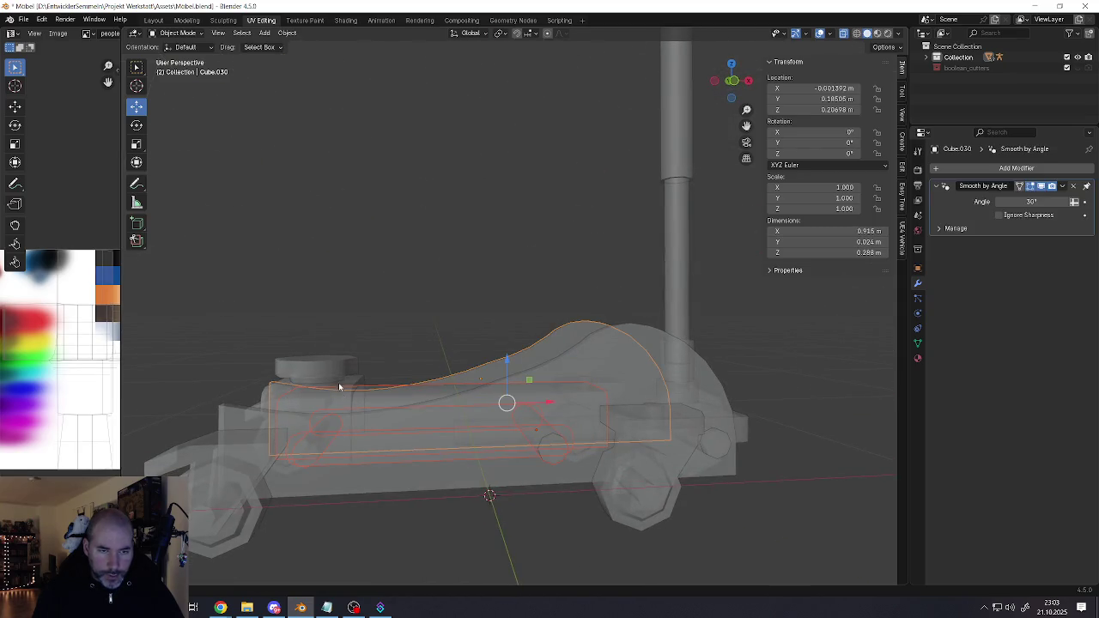
left_click(339, 382, "shift")
middle_click_drag(338, 382, 361, 410)
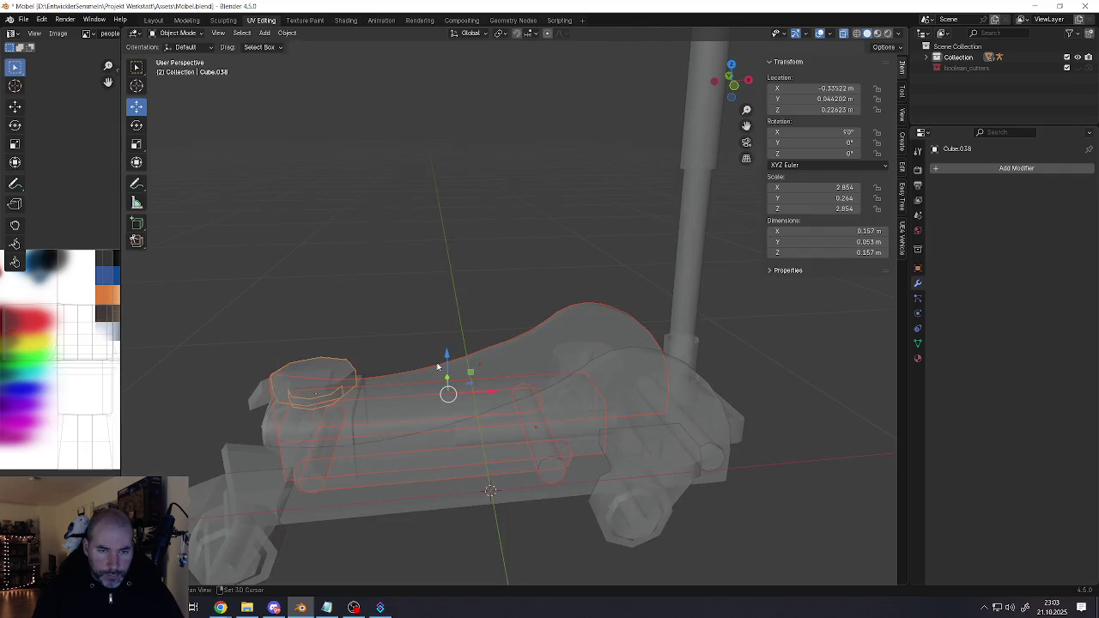
left_click(437, 366, "shift")
mouse_move(437, 366)
middle_mouse_down()
mouse_move(430, 384)
mouse_move(361, 393)
middle_mouse_up()
left_click(360, 396, "shift")
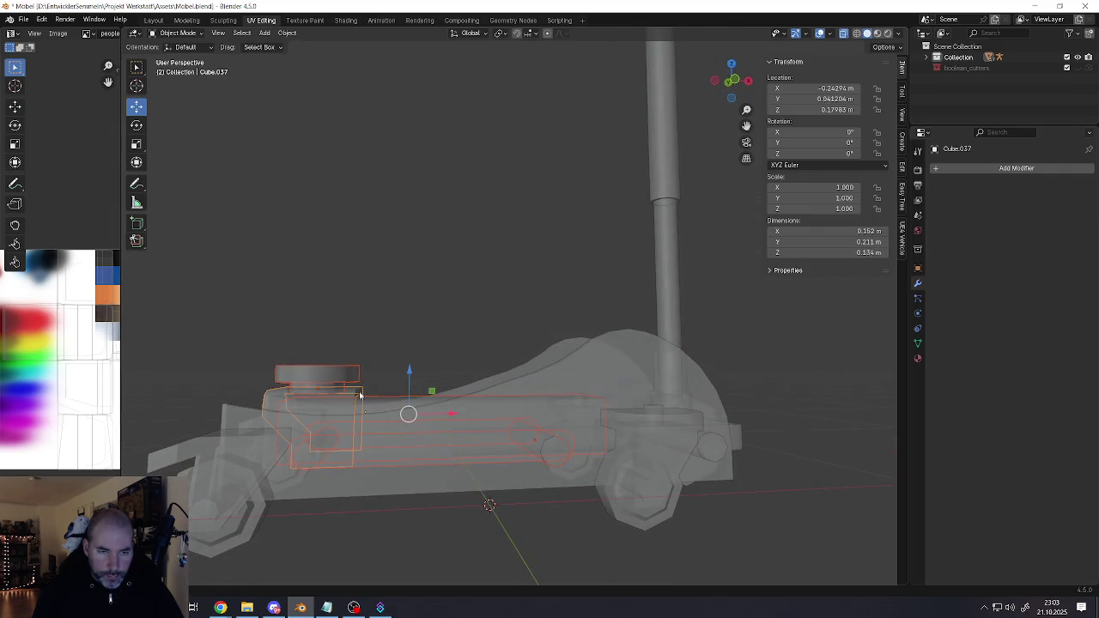
mouse_move(461, 391)
middle_mouse_down()
mouse_move(473, 407)
mouse_move(475, 379)
middle_mouse_up()
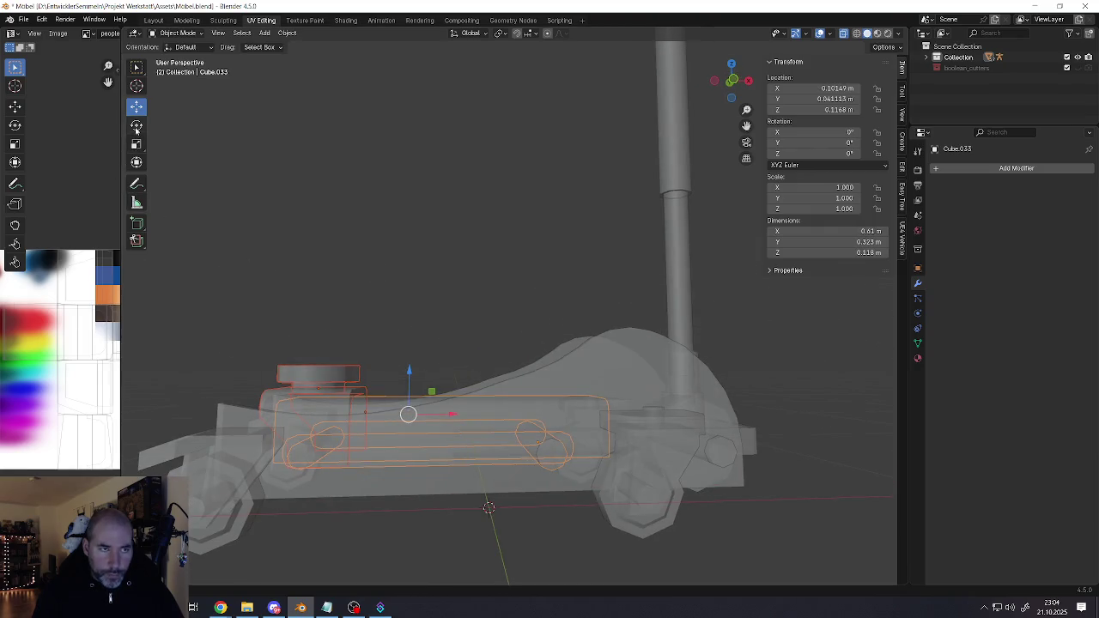
left_click_drag(436, 384, 473, 416)
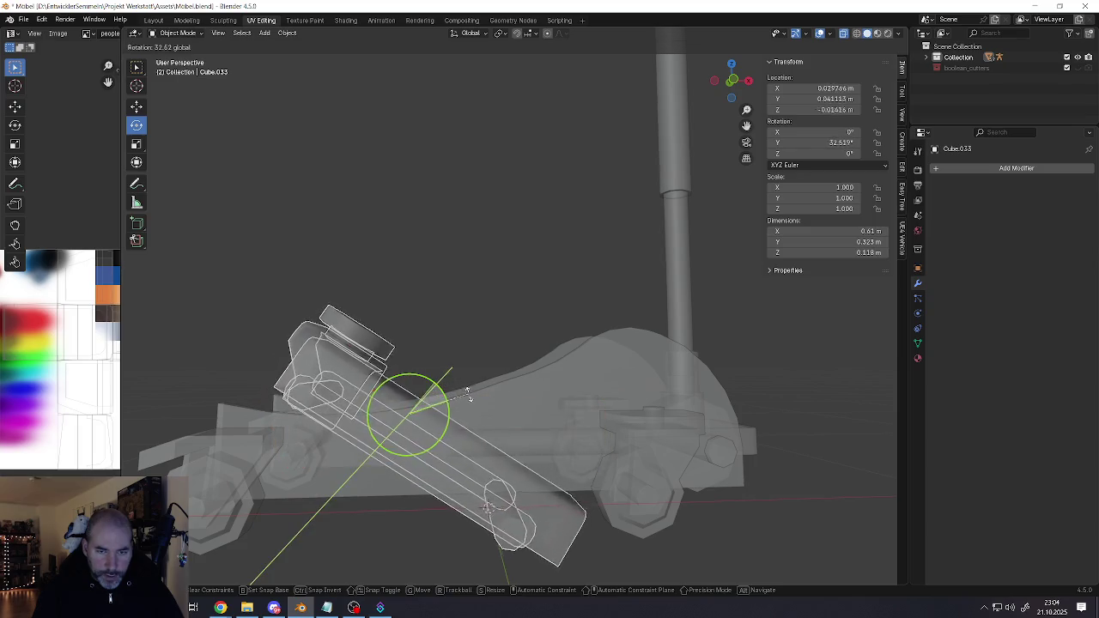
key("ctrl+z")
left_click(485, 413)
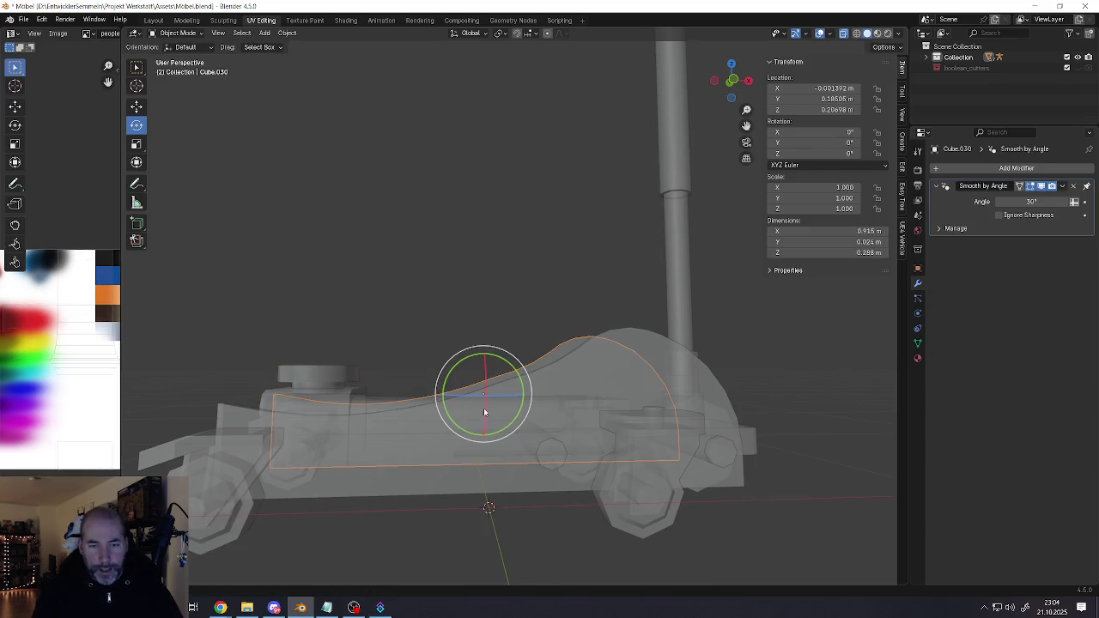
left_click_drag(516, 378, 502, 413)
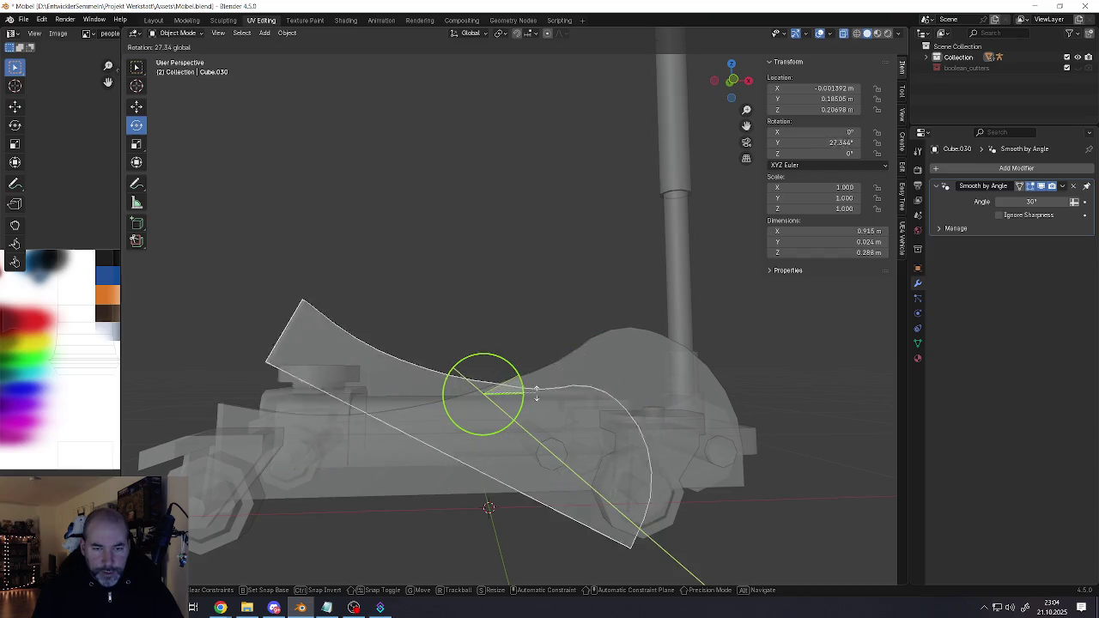
key("ctrl+z")
middle_click_drag(508, 376, 541, 412)
left_click(550, 419)
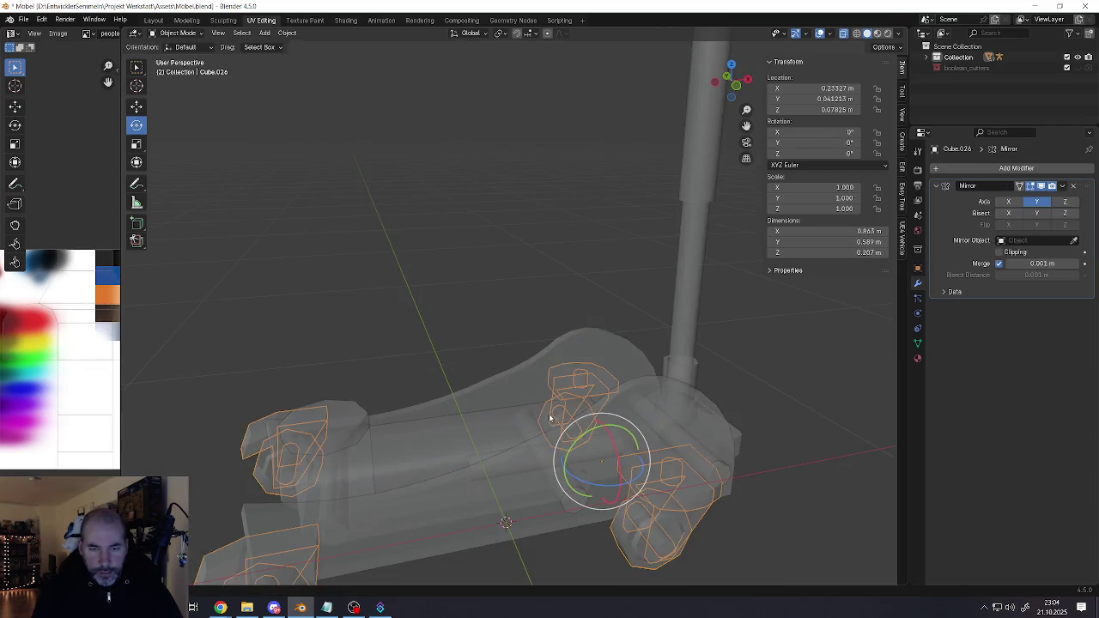
key("alt+z")
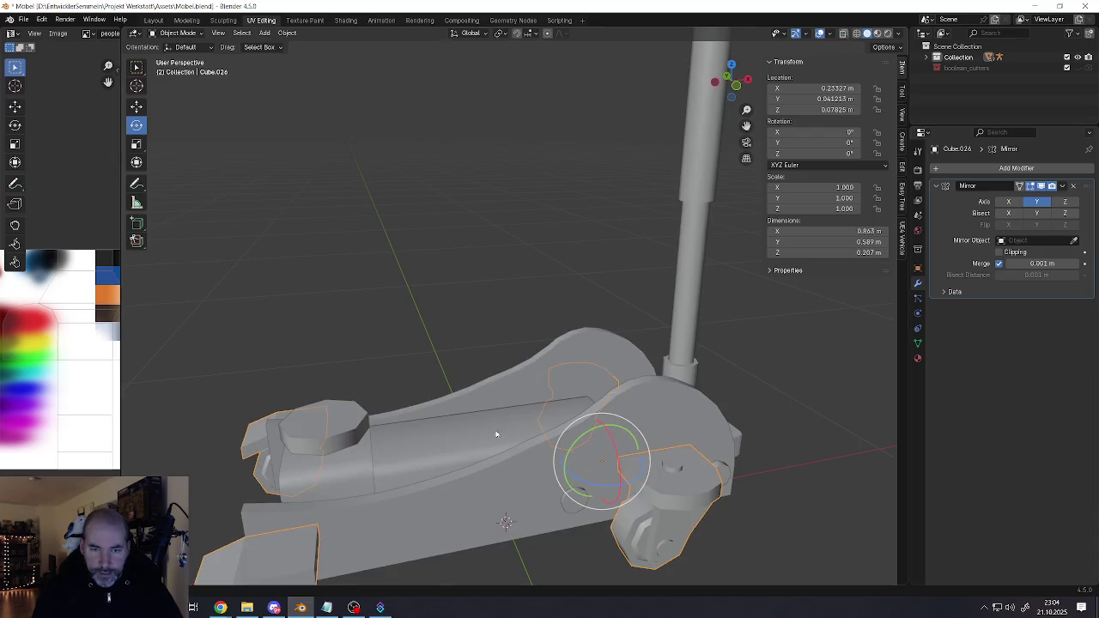
left_click(498, 404)
mouse_move(498, 403)
middle_mouse_down()
mouse_move(475, 381)
mouse_move(556, 488)
middle_mouse_up()
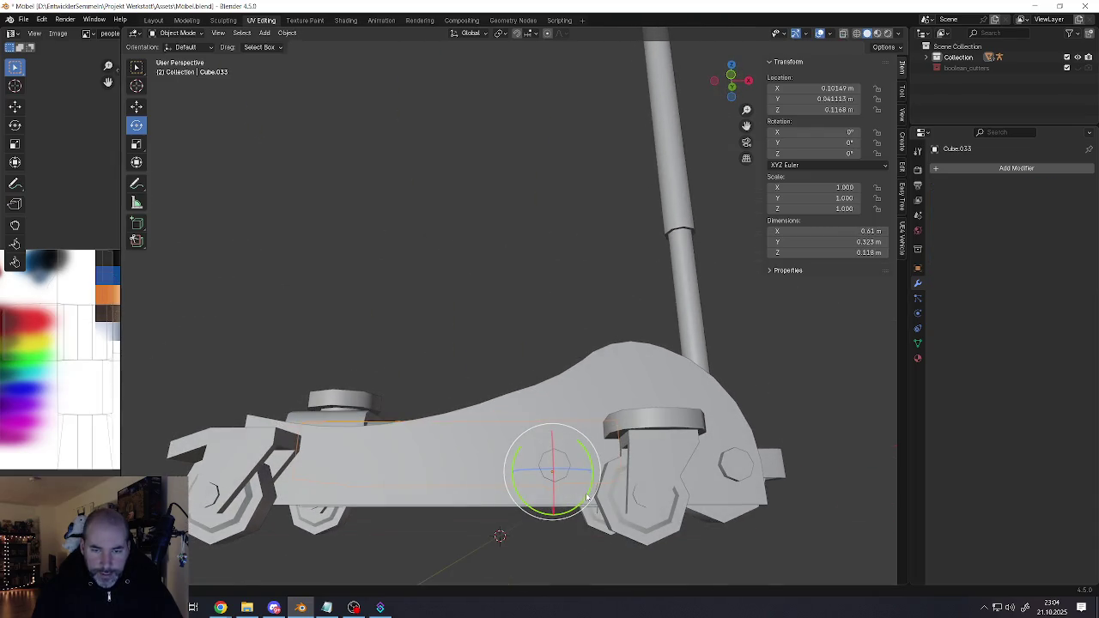
left_click_drag(588, 498, 559, 520)
middle_click_drag(558, 519, 468, 462)
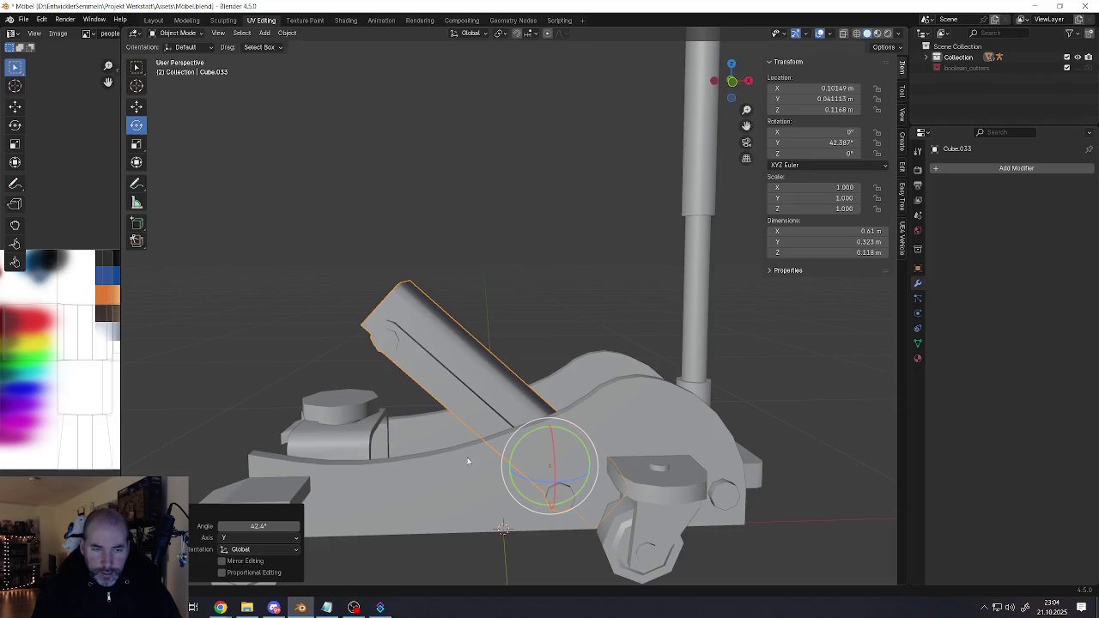
key("ctrl+z")
left_click(352, 415)
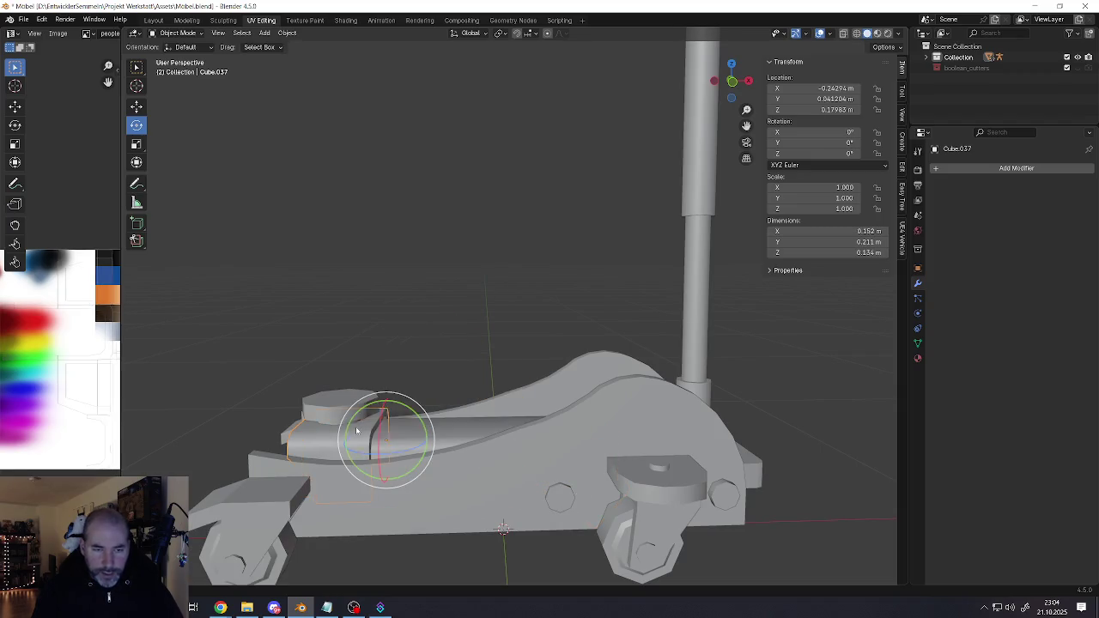
left_click(436, 438)
left_click_drag(461, 422, 480, 442)
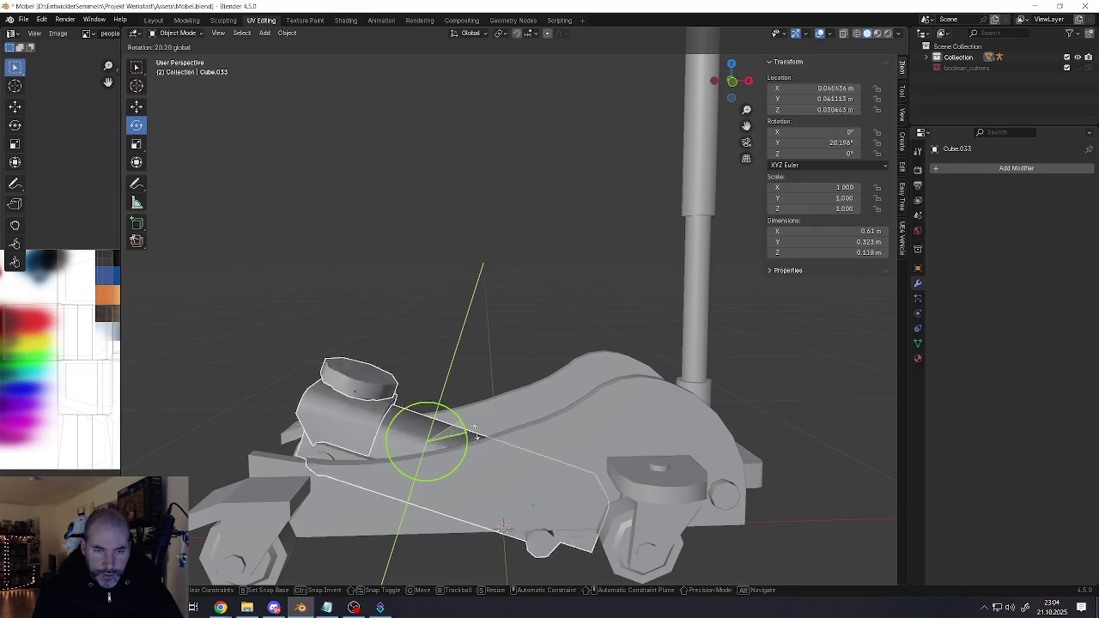
key("ctrl+z")
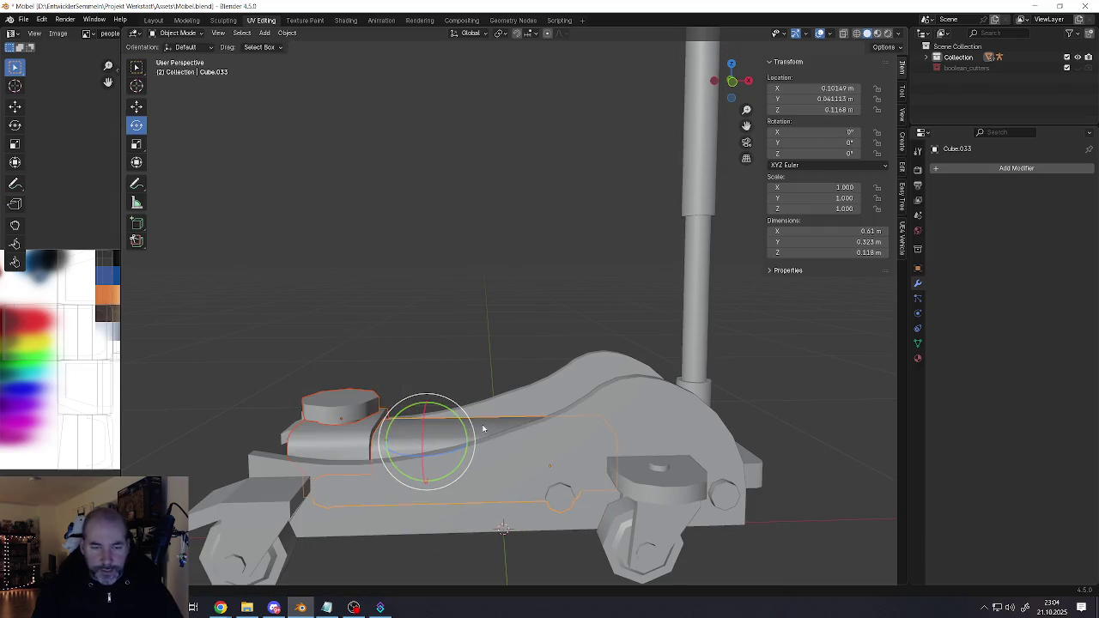
middle_click_drag(392, 415, 394, 432)
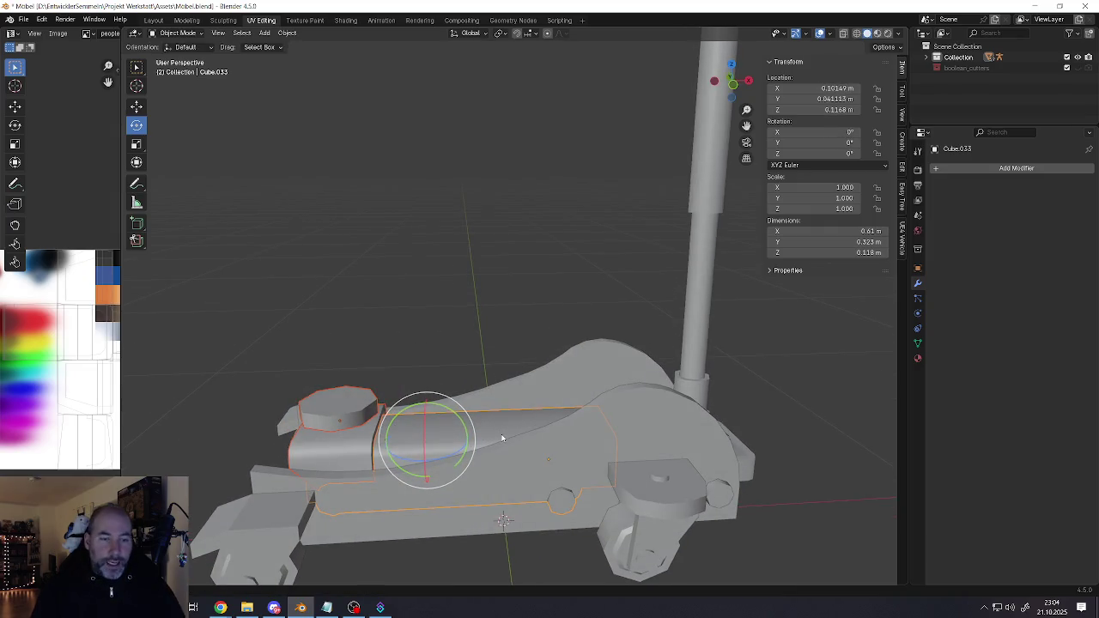
middle_click_drag(368, 431, 370, 440)
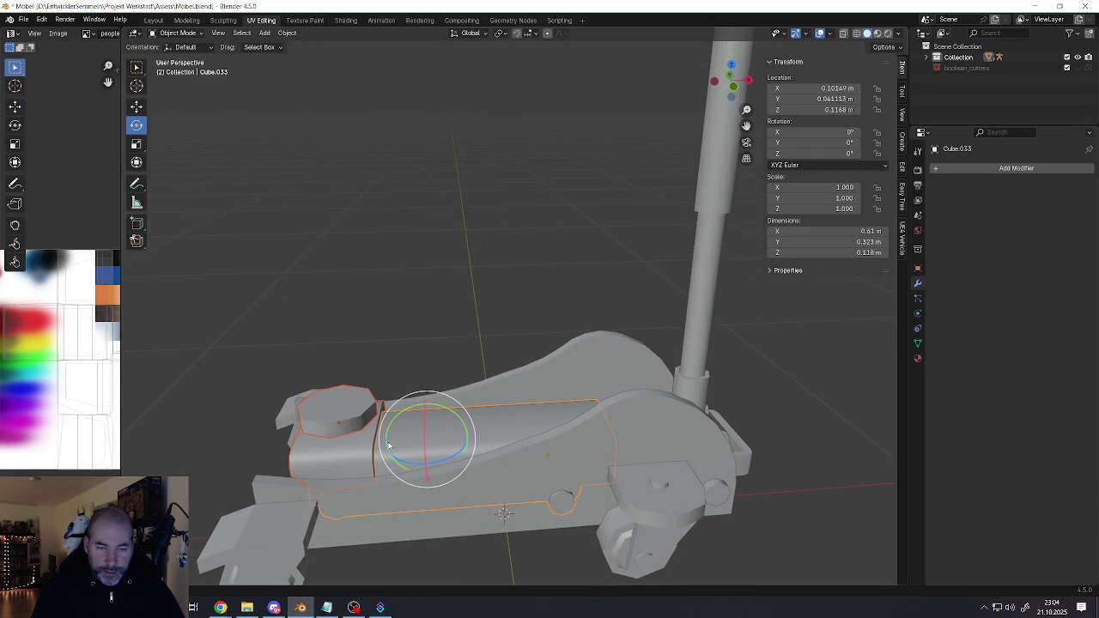
left_click(513, 433)
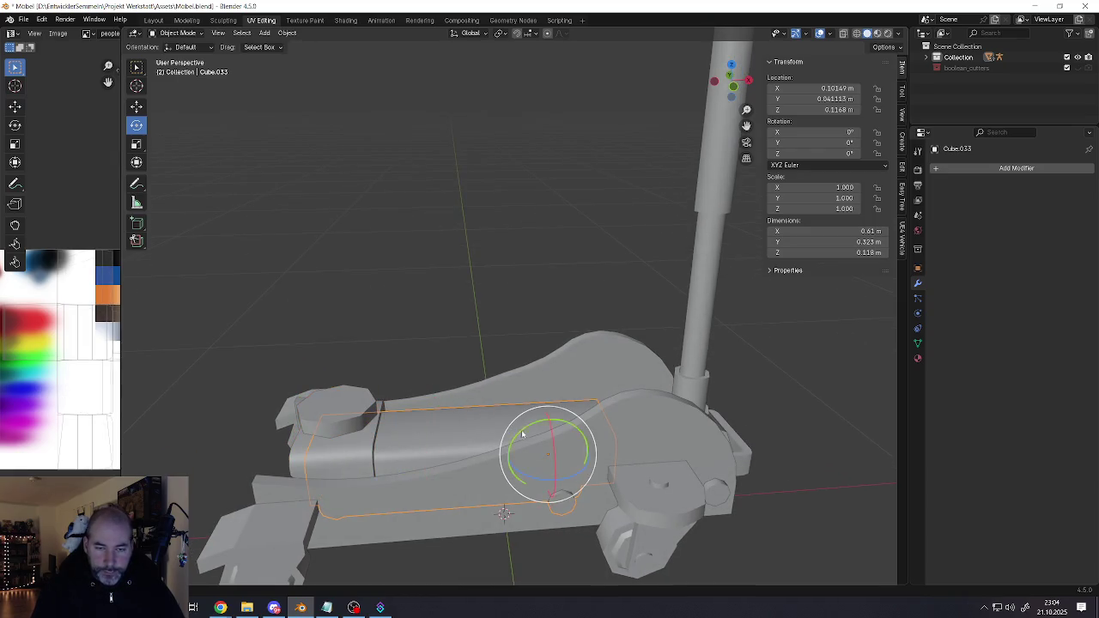
left_click_drag(527, 432, 577, 423)
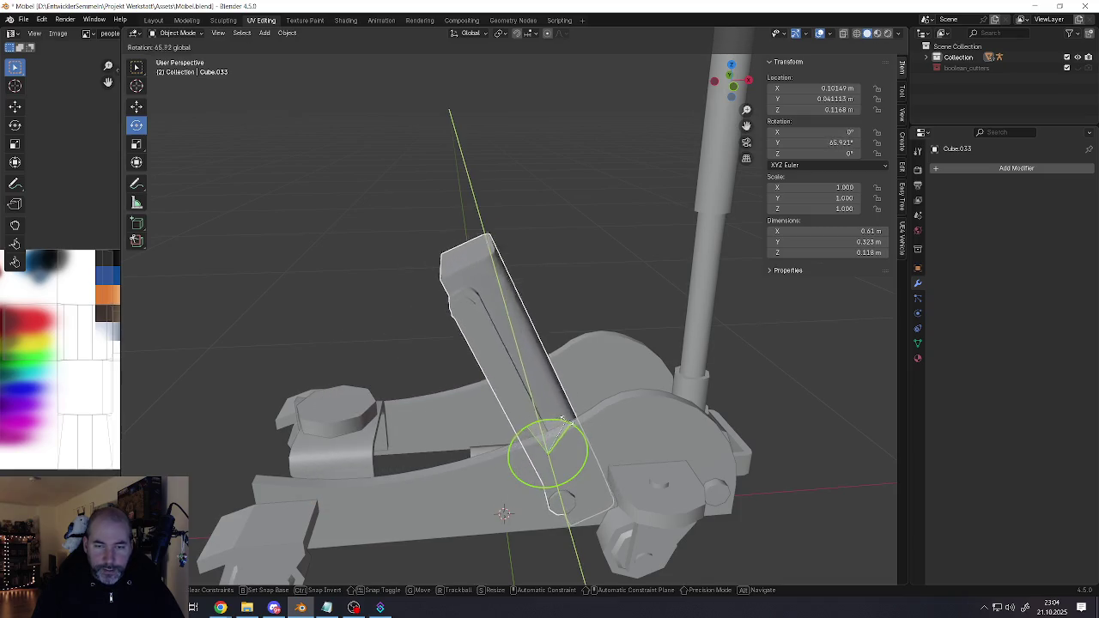
left_click_drag(575, 421, 572, 422)
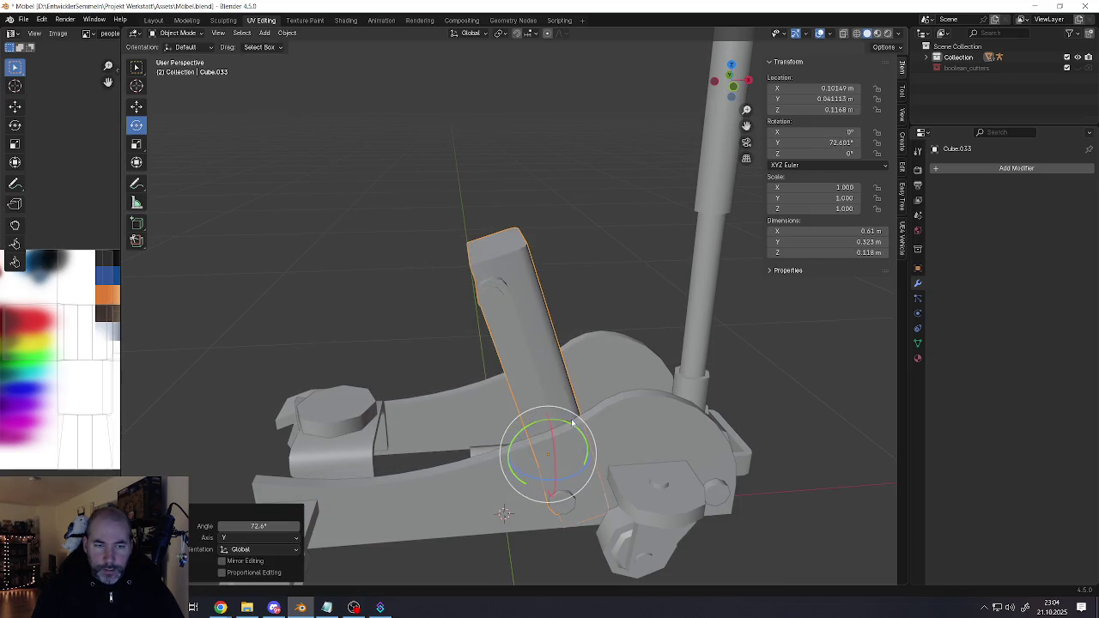
key("ctrl+z")
left_click(360, 431)
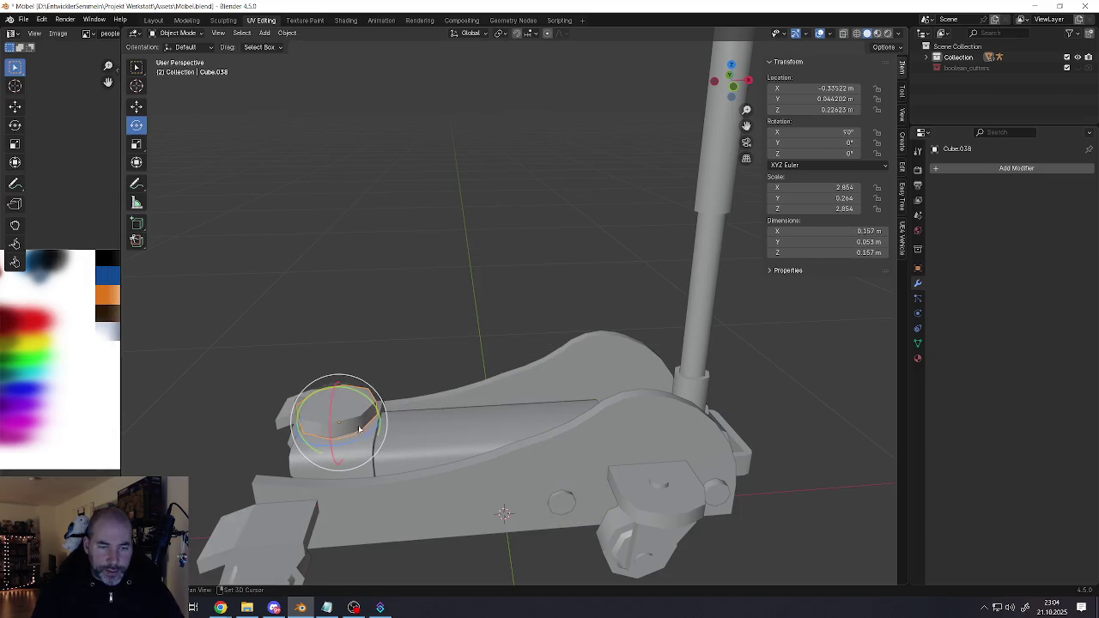
mouse_move(360, 430)
middle_mouse_down()
mouse_move(373, 450)
mouse_move(393, 451)
mouse_move(308, 375)
middle_mouse_up()
scroll(386, 455, "up", 4)
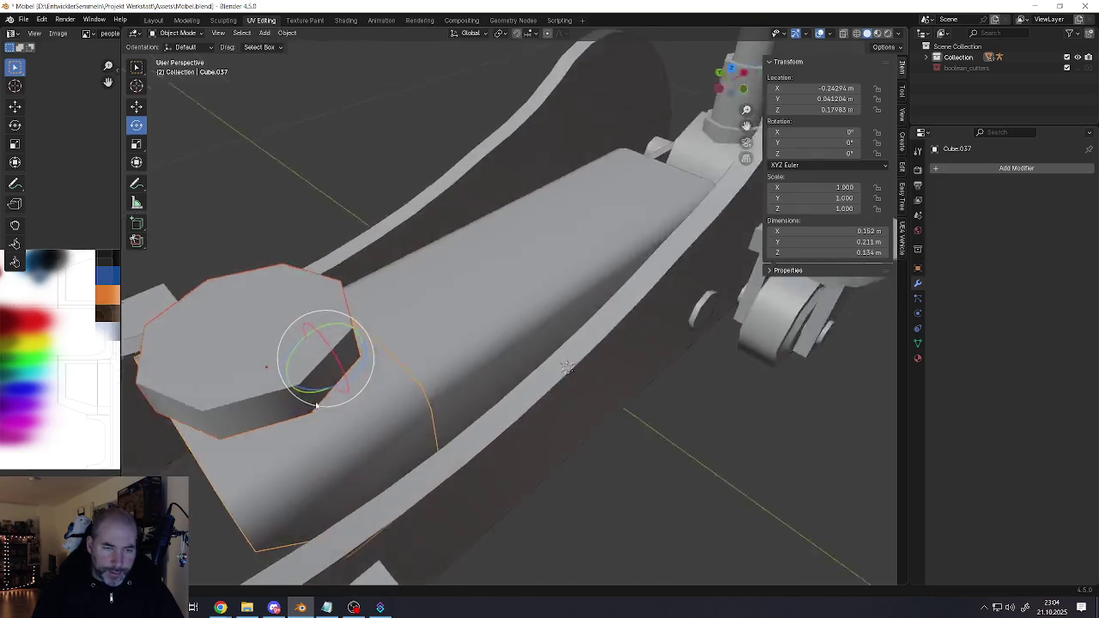
left_click_drag(352, 365, 333, 365)
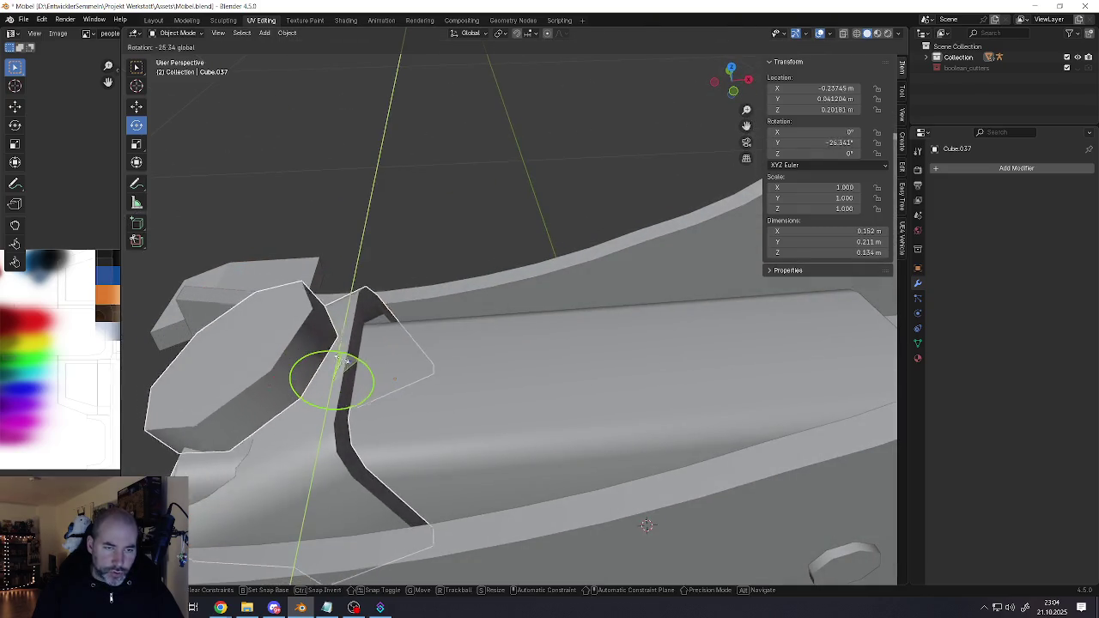
scroll(334, 365, "down", 5)
key("ctrl+z")
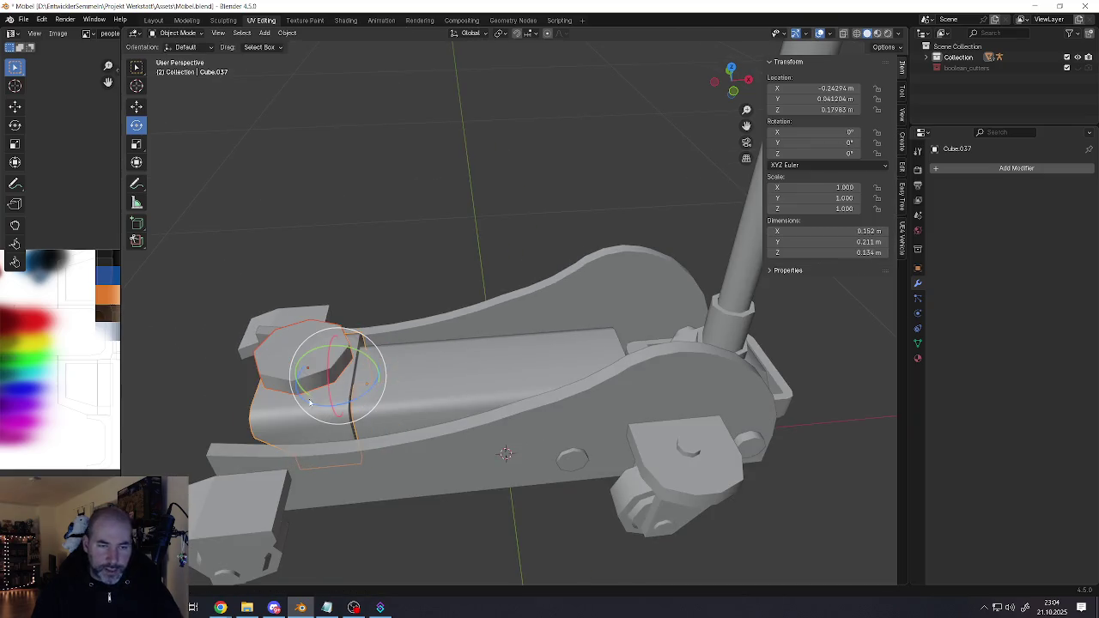
middle_click_drag(333, 365, 420, 367)
scroll(381, 425, "up", 2)
middle_click_drag(375, 418, 372, 421)
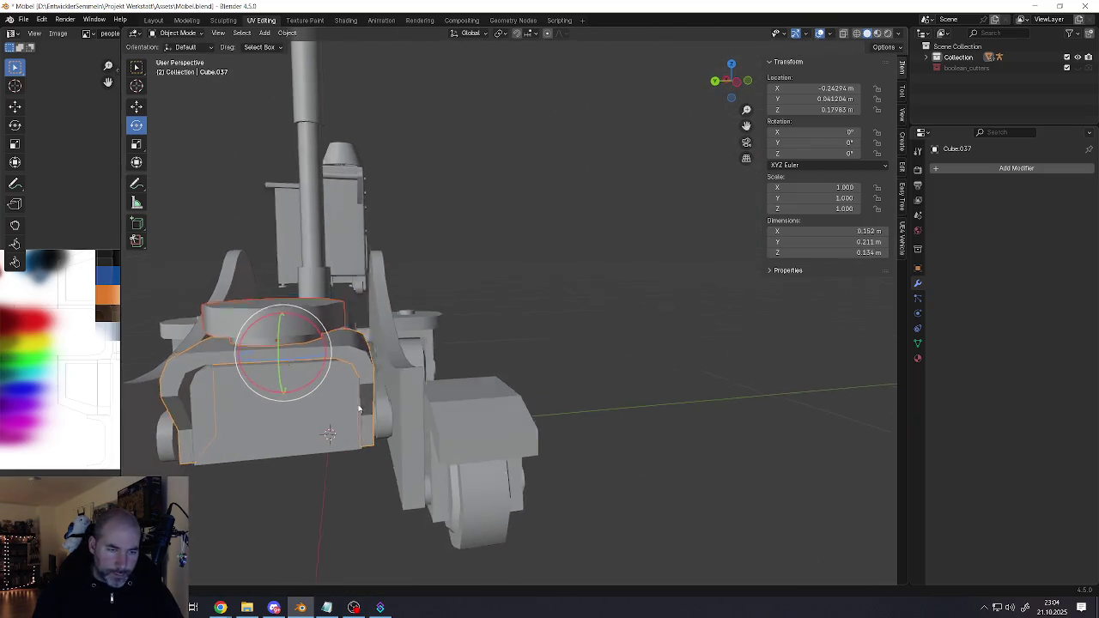
scroll(372, 421, "up", 2)
key("ctrl+z")
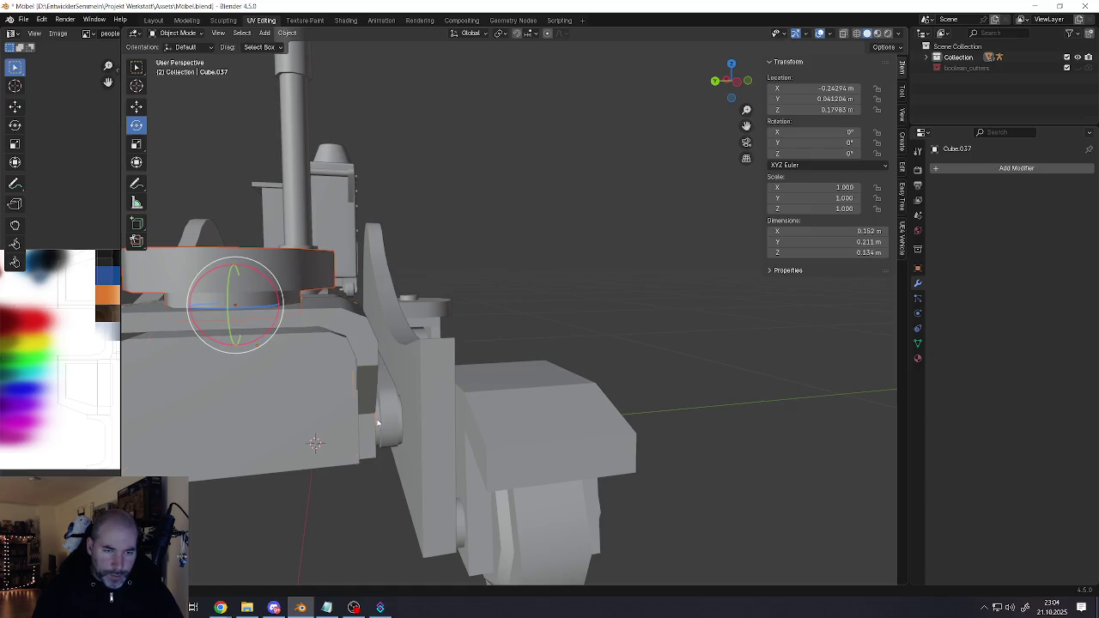
key("ctrl+z")
left_click(385, 426)
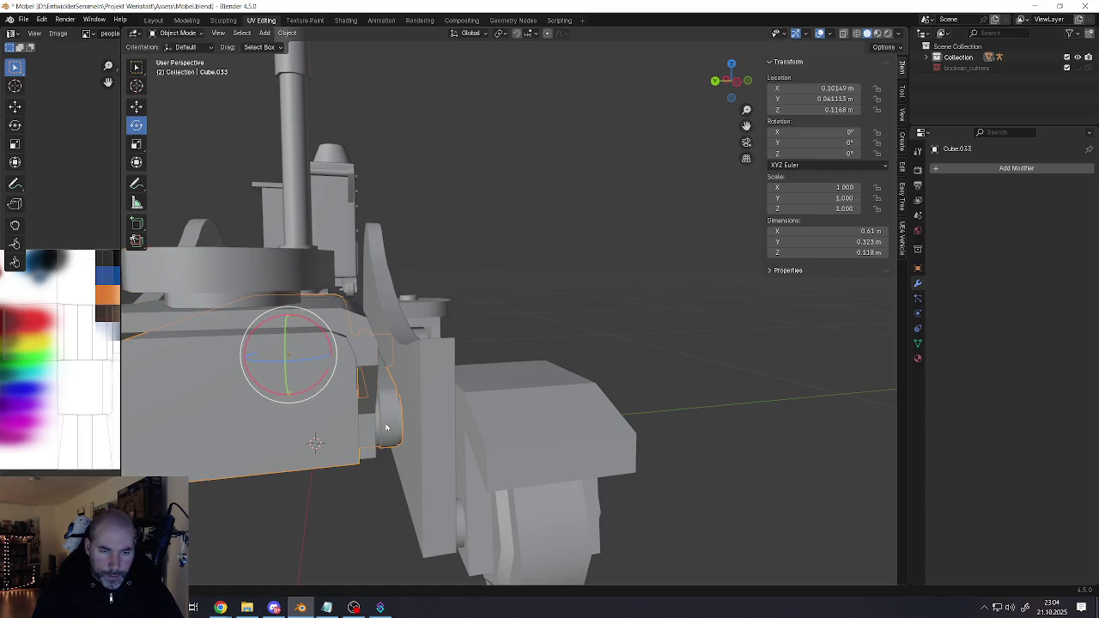
key("Tab")
left_click(380, 432)
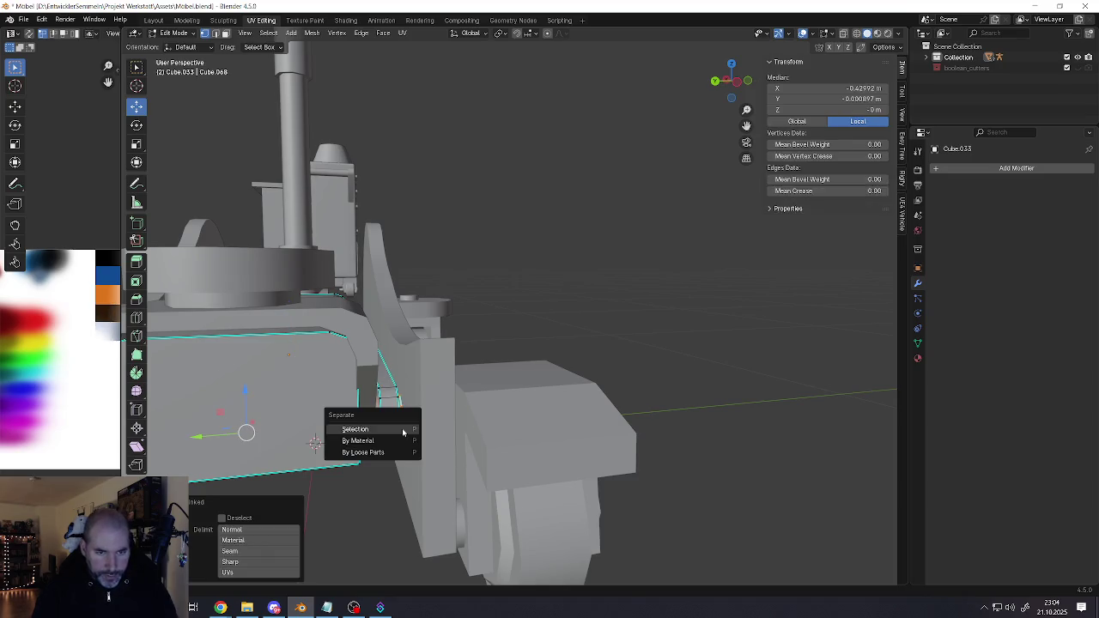
Back in Object Mode, select the separated rod Cube.019 and snap the 3D cursor to it
key("Tab")
left_click(379, 430)
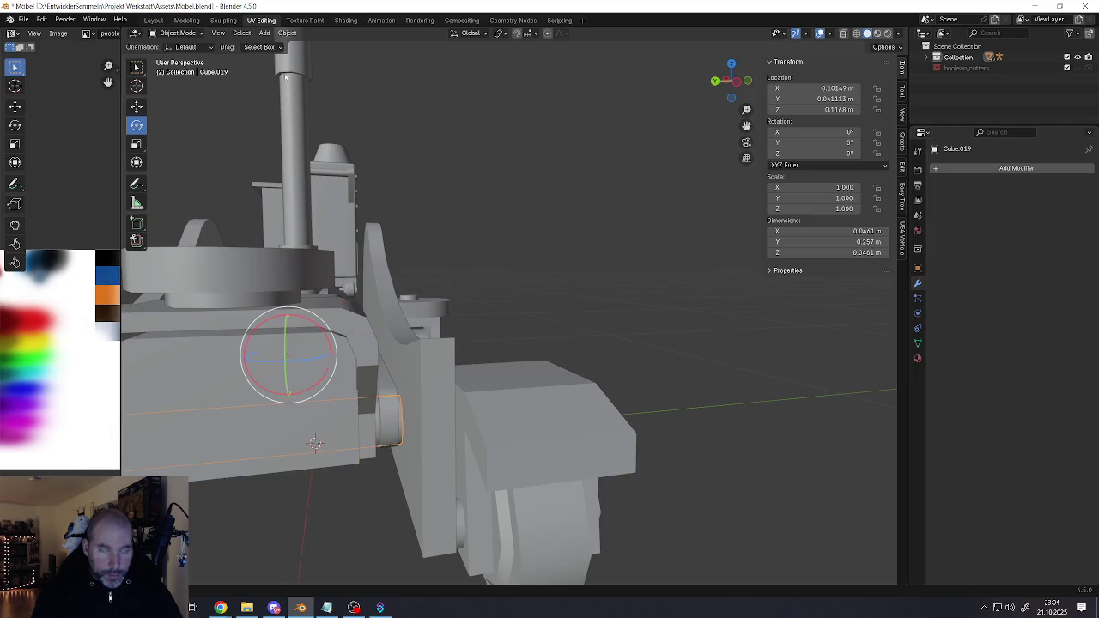
left_click(289, 34)
mouse_move(326, 99)
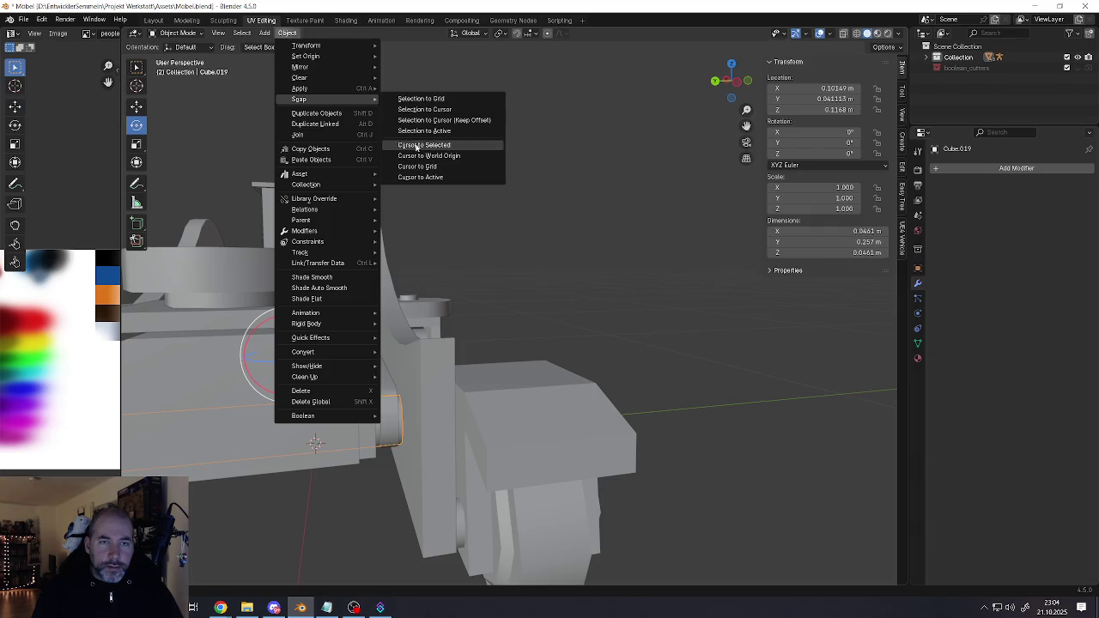
left_click(424, 144)
mouse_move(423, 145)
middle_mouse_down()
mouse_move(339, 376)
mouse_move(348, 372)
mouse_move(332, 379)
mouse_move(362, 395)
middle_mouse_up()
Set rear rod Cube.019's origin to its geometry centre at X −0.32843 m
right_click(373, 396)
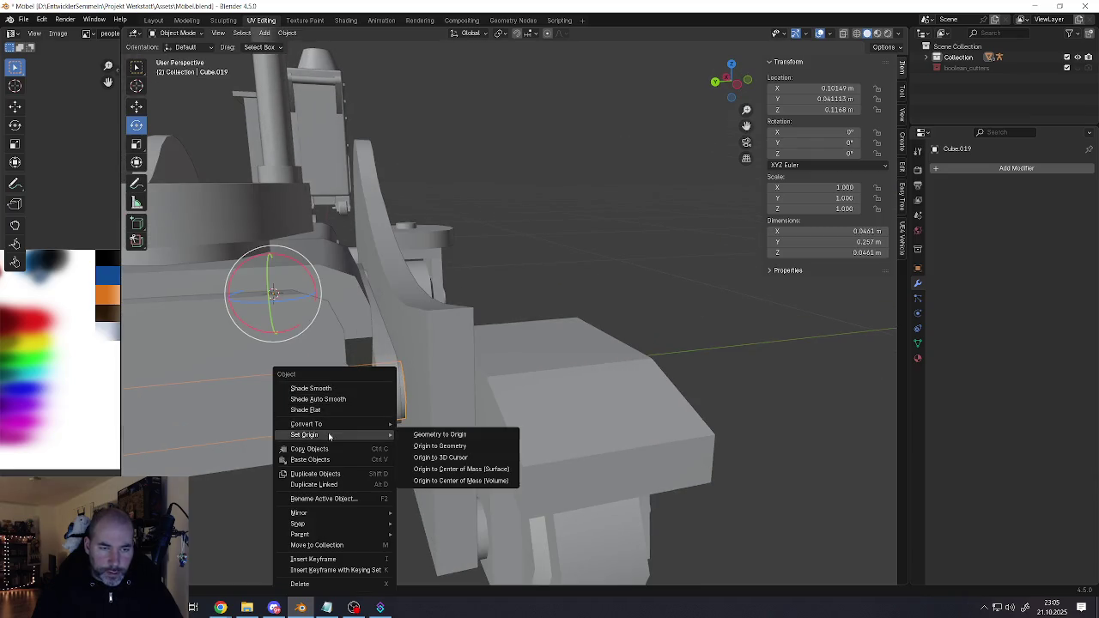
left_click(431, 448)
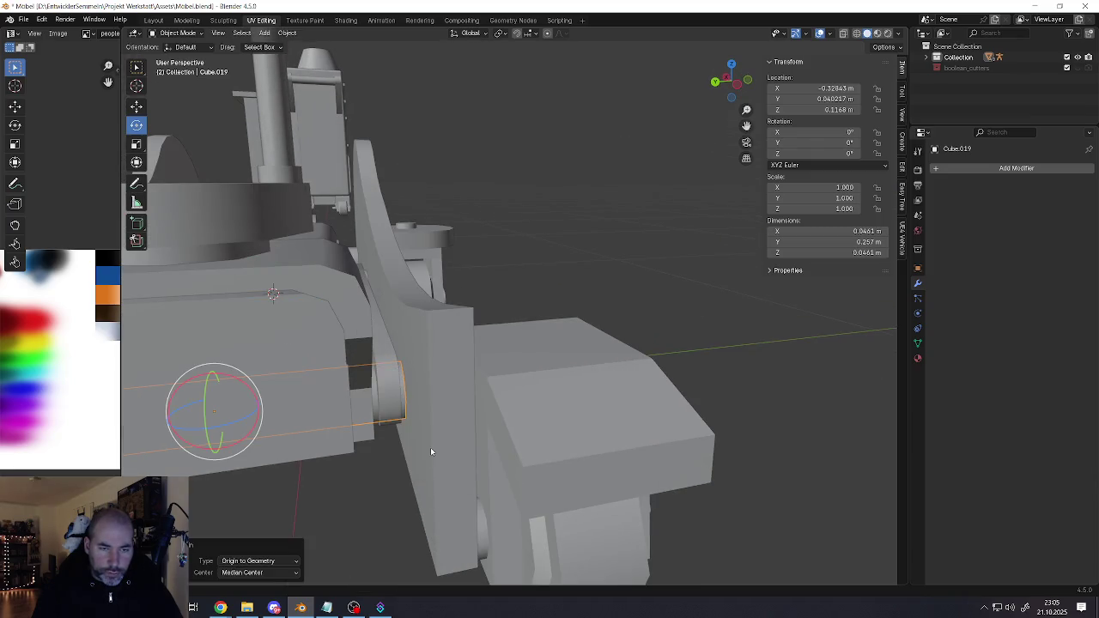
left_click(287, 33)
left_click(411, 110)
middle_click_drag(411, 113, 386, 221)
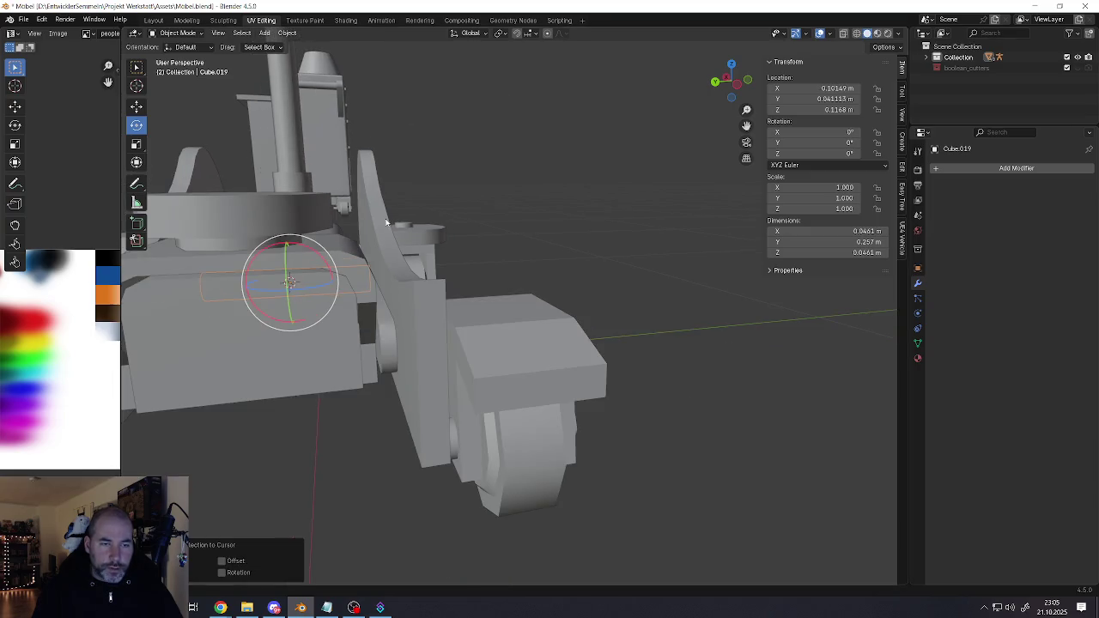
key("ctrl+z")
scroll(351, 271, "up", 2)
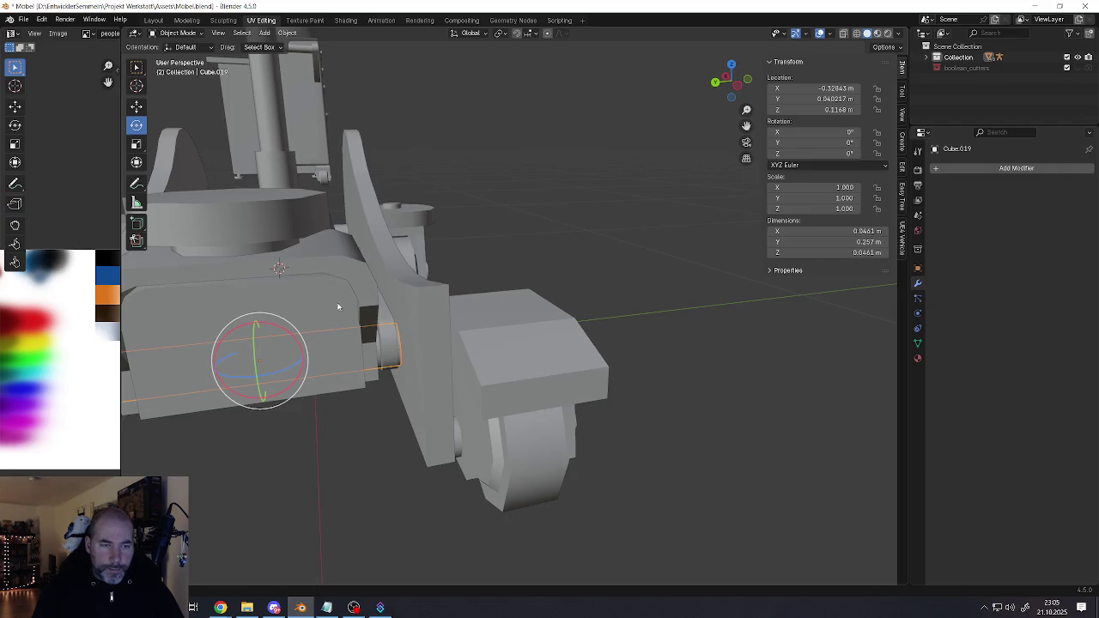
scroll(360, 330, "up", 2)
right_click(400, 372)
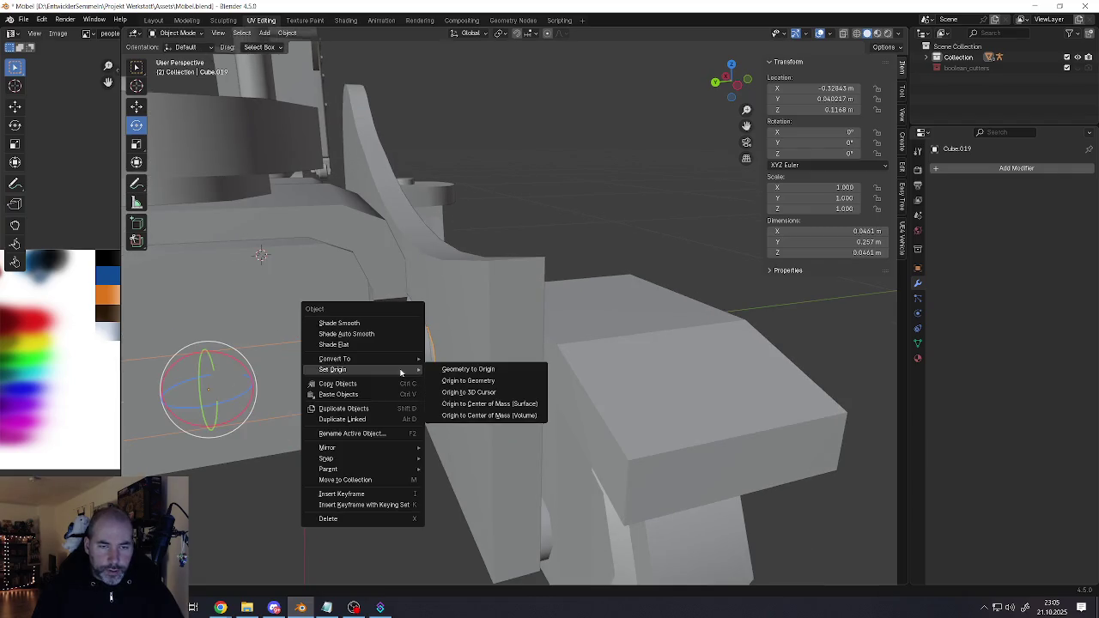
left_click(465, 390)
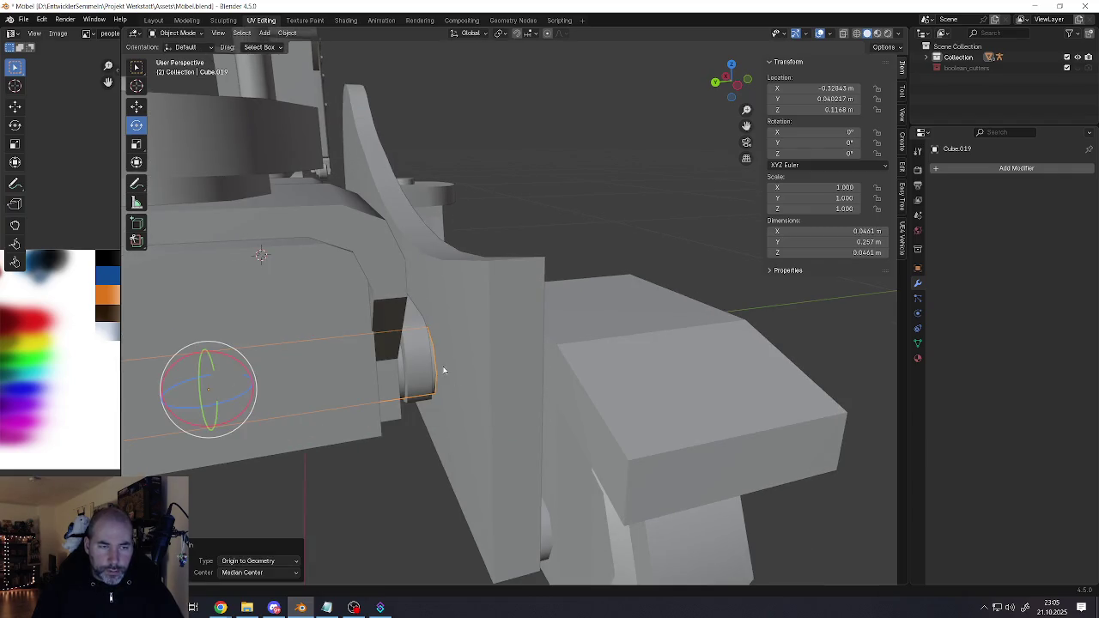
mouse_move(465, 390)
middle_mouse_down()
mouse_move(314, 384)
mouse_move(356, 363)
mouse_move(393, 315)
middle_mouse_up()
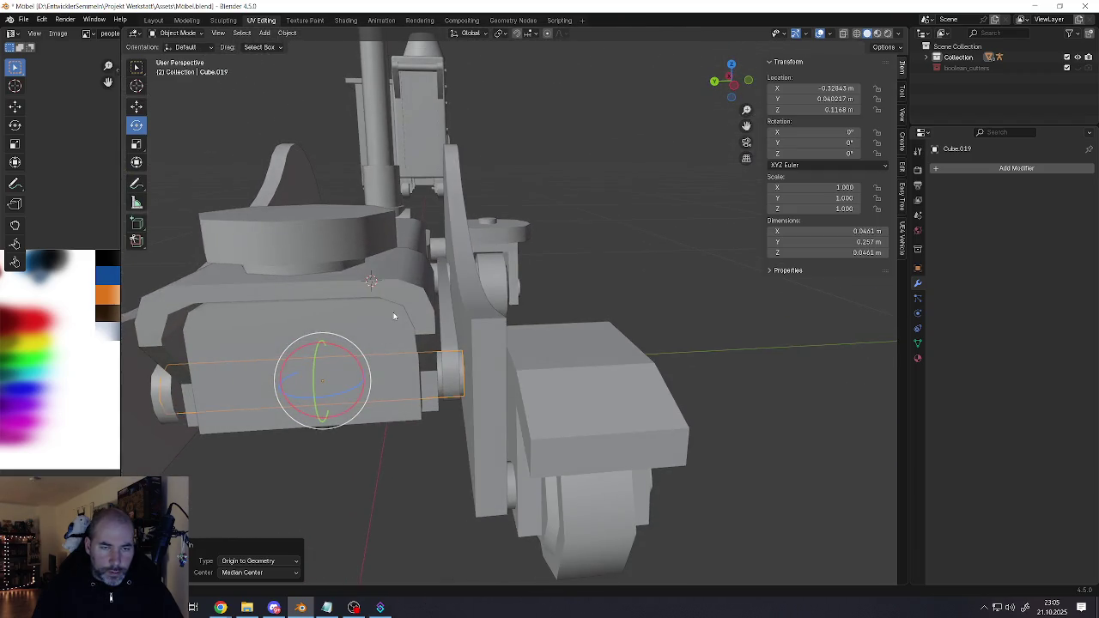
Select cap Cube.037, disc Cube.038, side plate Cube.020 and rod Cube.019 together
left_click(395, 304)
left_click(356, 234, "shift")
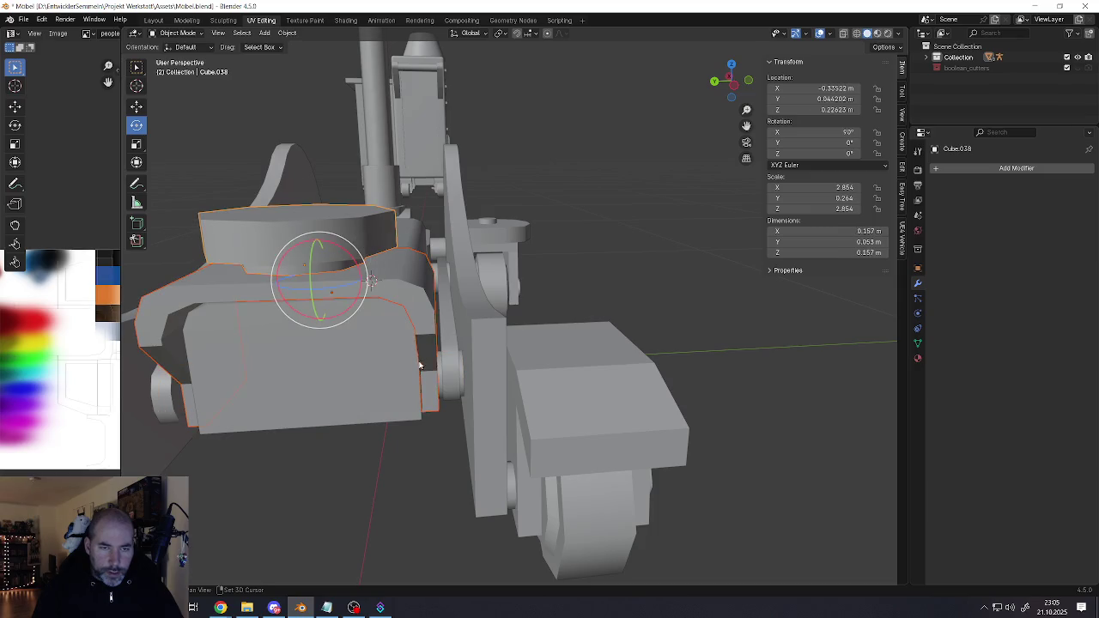
left_click(464, 380, "shift")
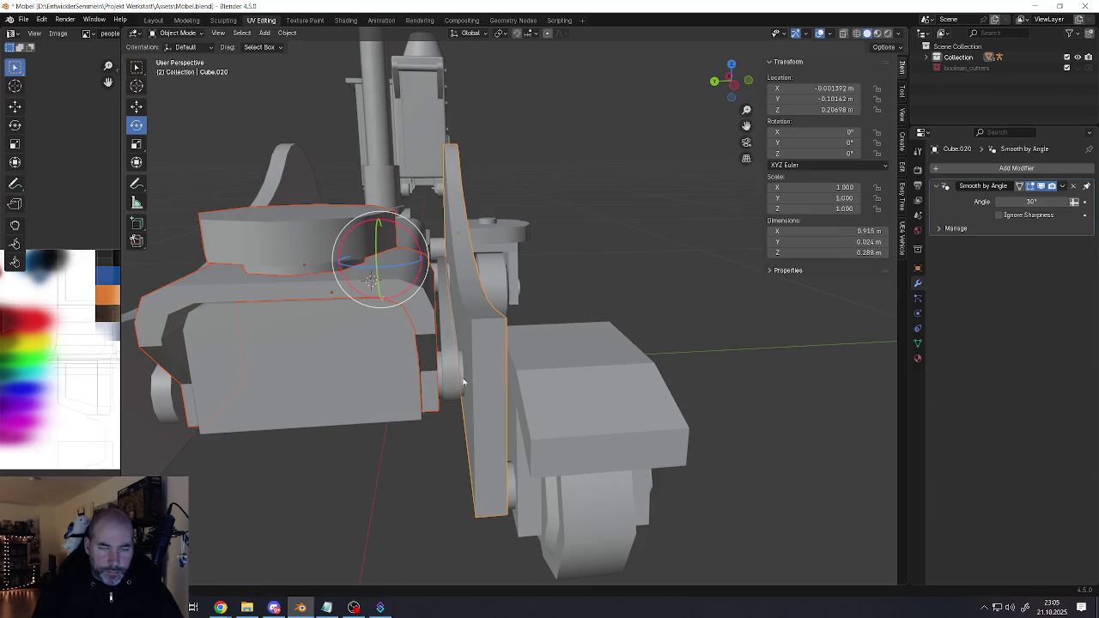
left_click(462, 382, "shift")
scroll(469, 375, "up", 5)
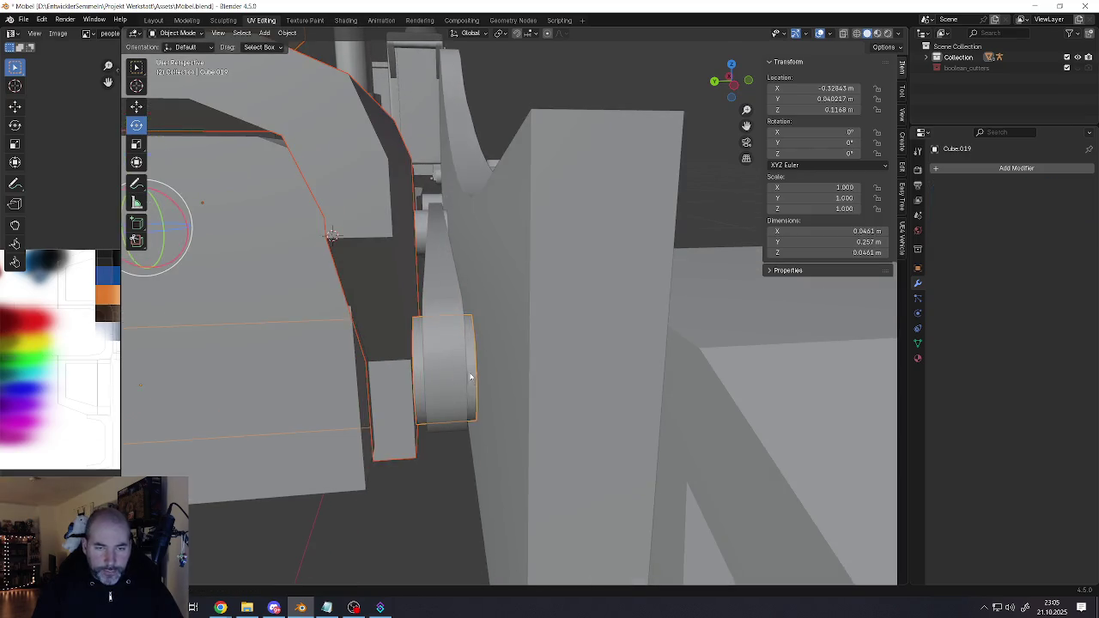
scroll(469, 375, "down", 5)
right_click(470, 378)
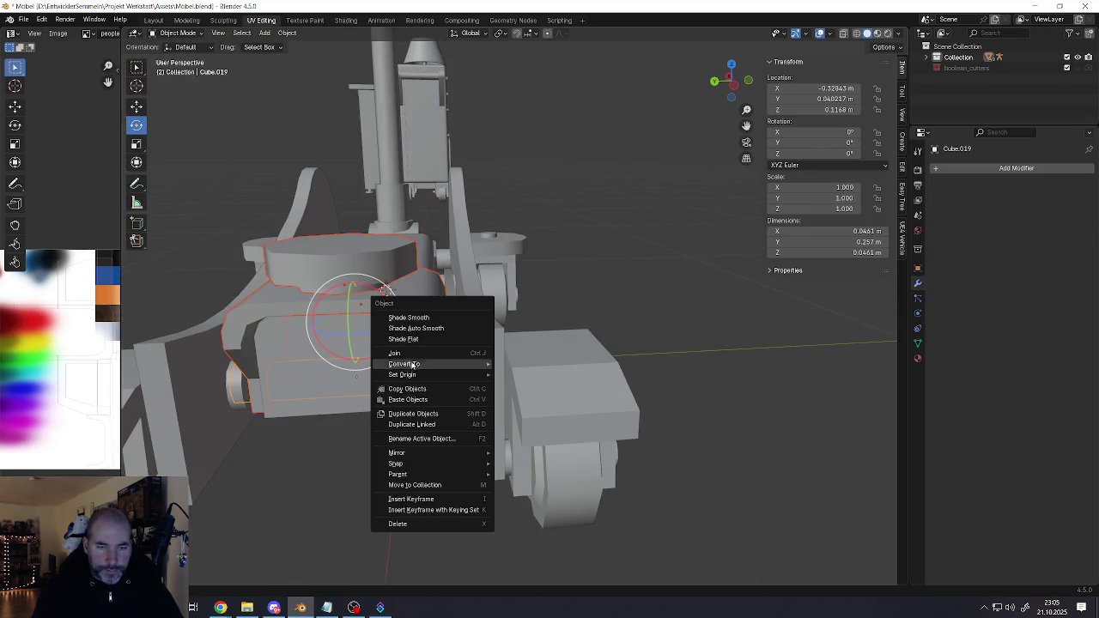
left_click(411, 349)
middle_click_drag(412, 342, 349, 363)
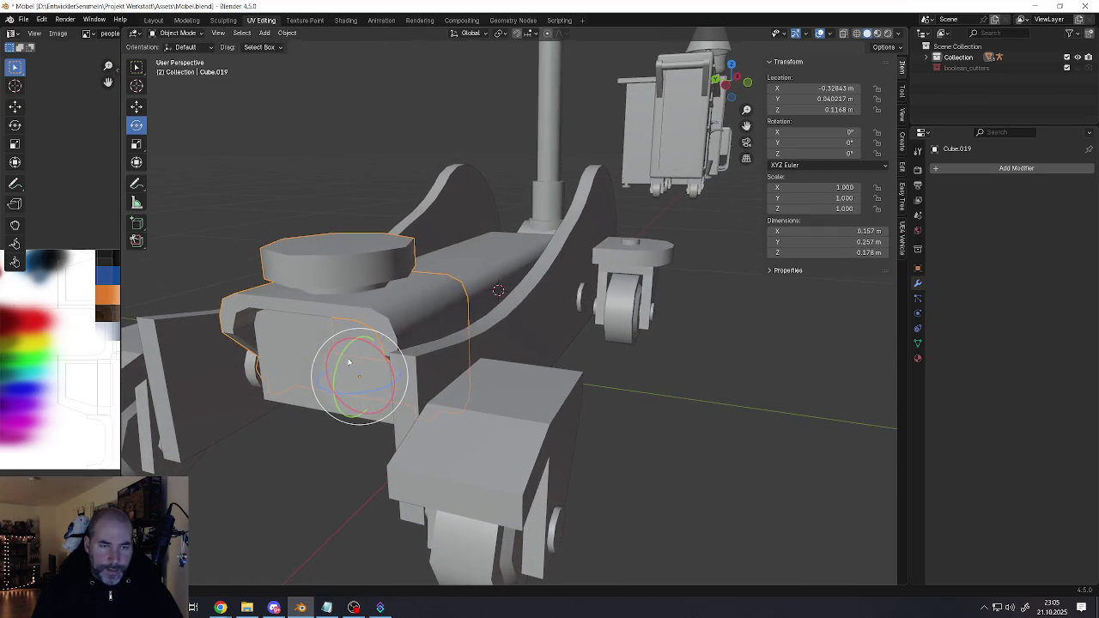
left_click_drag(342, 356, 340, 374)
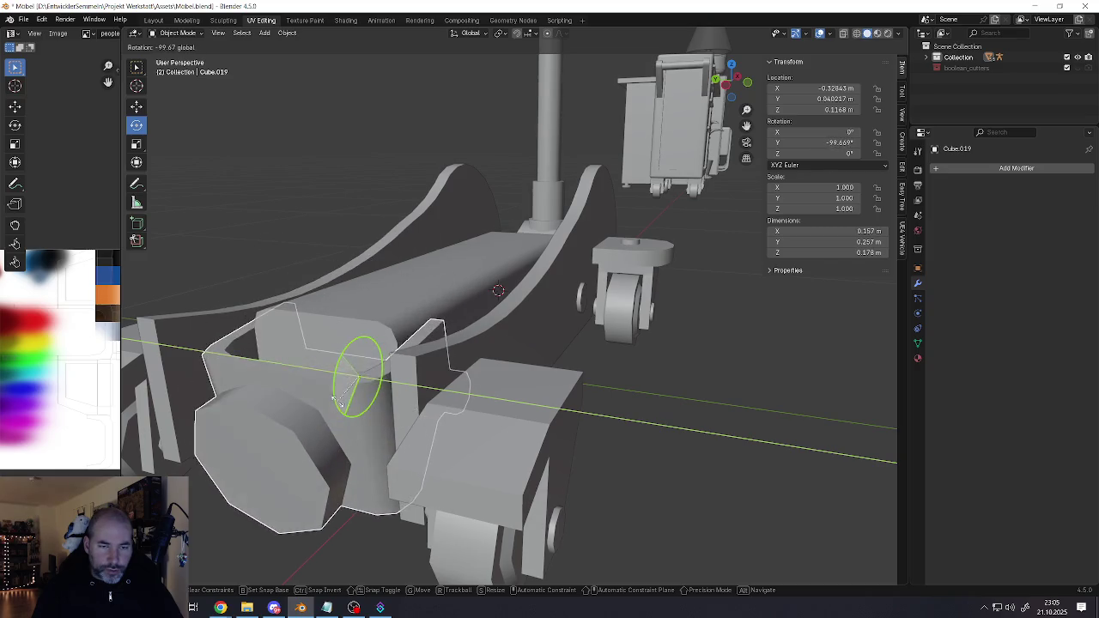
left_click_drag(339, 374, 347, 366)
scroll(347, 366, "down", 4)
key("ctrl+z")
scroll(347, 366, "up", 4)
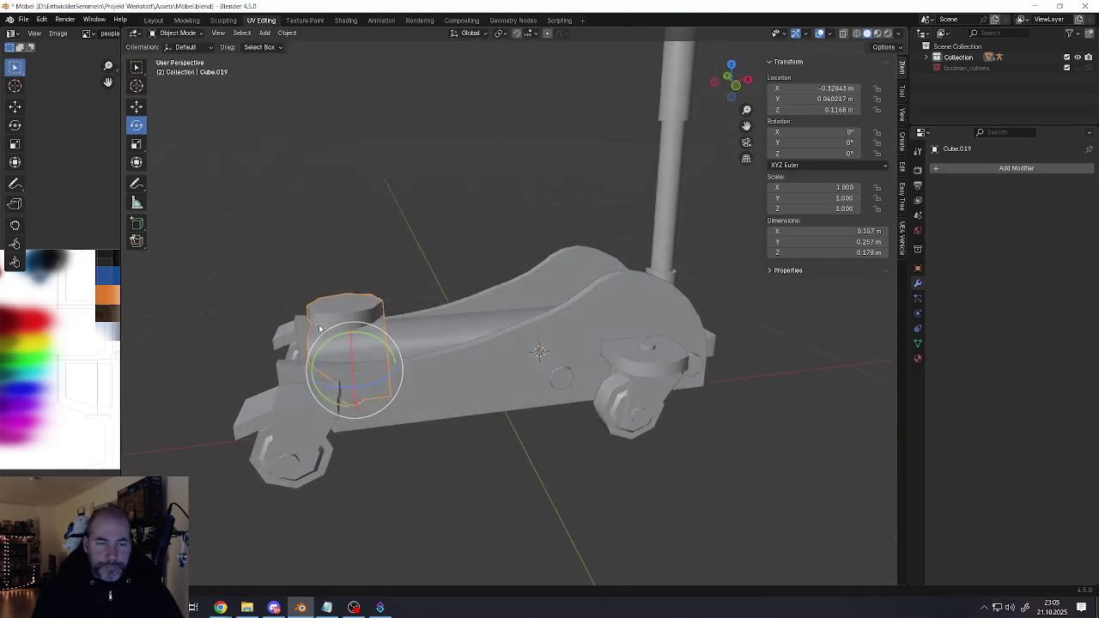
mouse_move(347, 366)
middle_mouse_down()
mouse_move(376, 332)
mouse_move(466, 330)
mouse_move(355, 417)
mouse_move(387, 384)
middle_mouse_up()
scroll(376, 332, "down", 3)
scroll(466, 336, "up", 3)
scroll(448, 326, "up", 1)
left_click(364, 407)
left_click(444, 349)
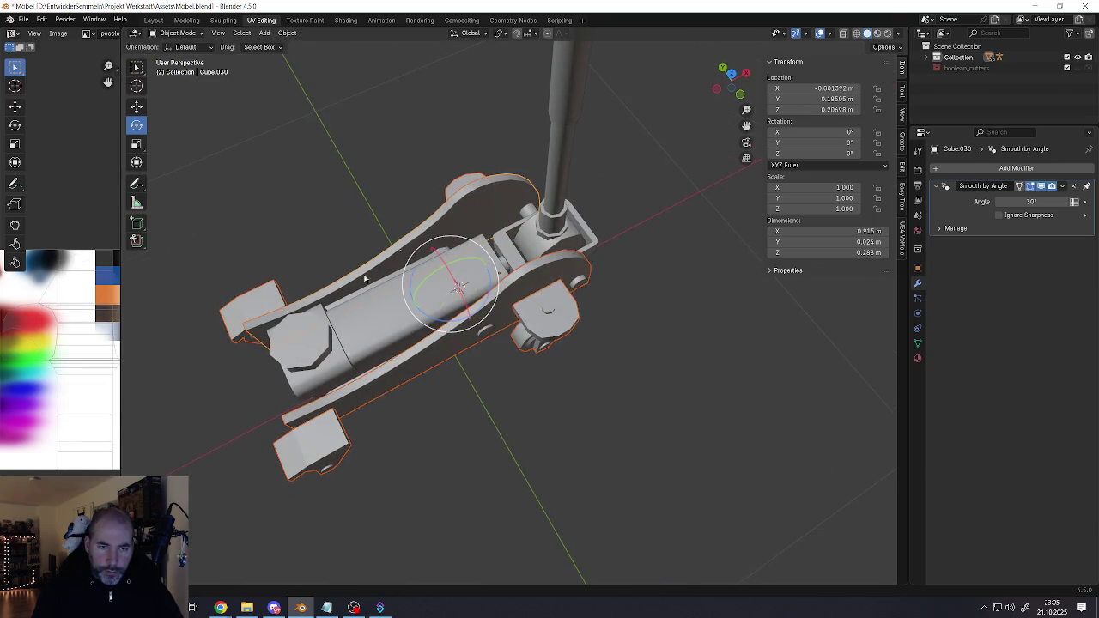
middle_click_drag(444, 350, 371, 304)
Join the small top bracket into the arm frame
right_click(418, 372)
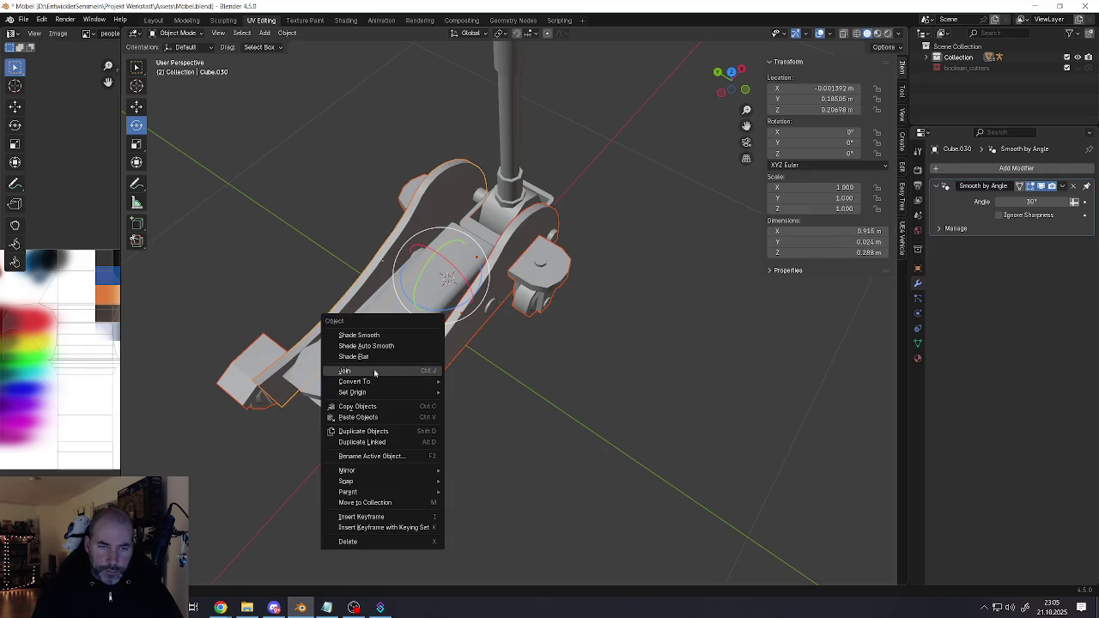
middle_click_drag(374, 373, 532, 276)
left_click(532, 276)
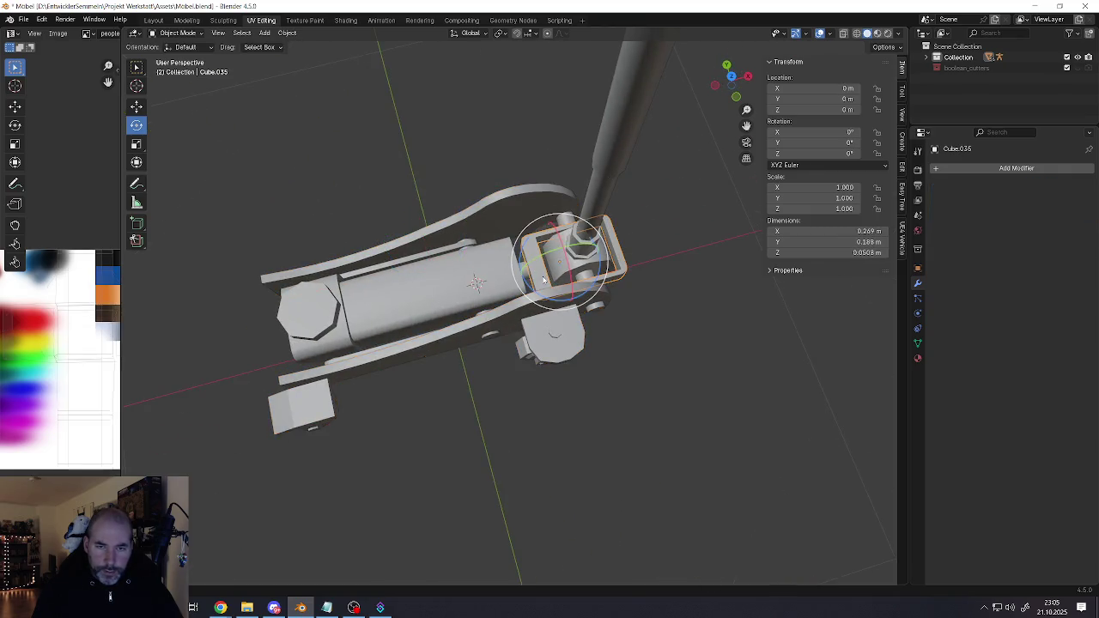
left_click(502, 320, "shift")
right_click(542, 268)
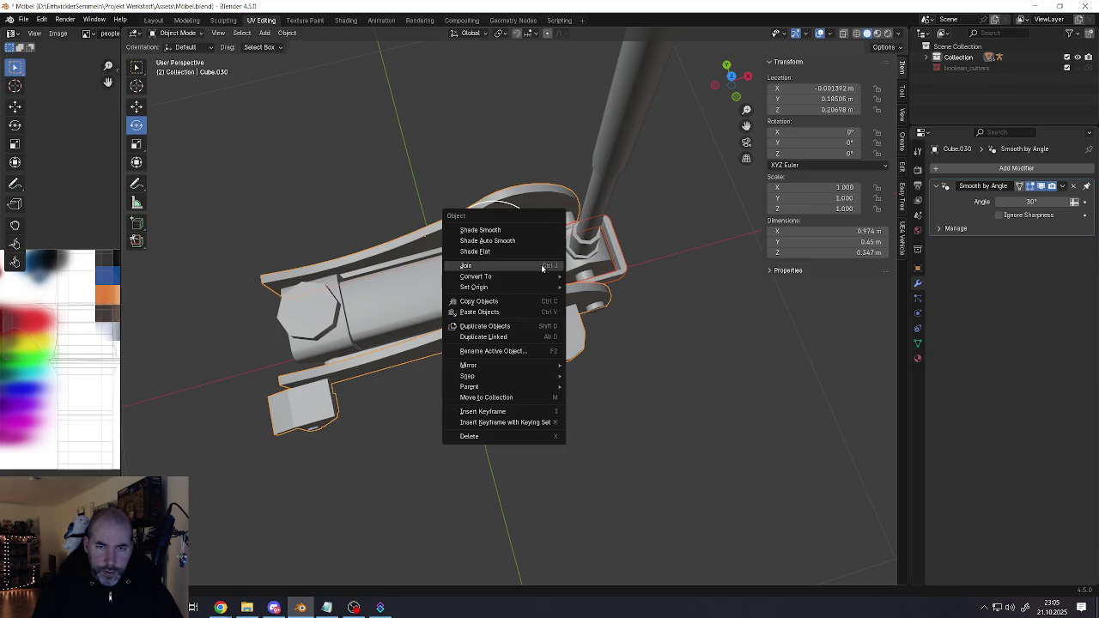
left_click(507, 271)
mouse_move(507, 271)
middle_mouse_down()
mouse_move(536, 302)
mouse_move(541, 339)
middle_mouse_up()
Select the handle pole, then the jack body, to inspect the parts
left_click(536, 303)
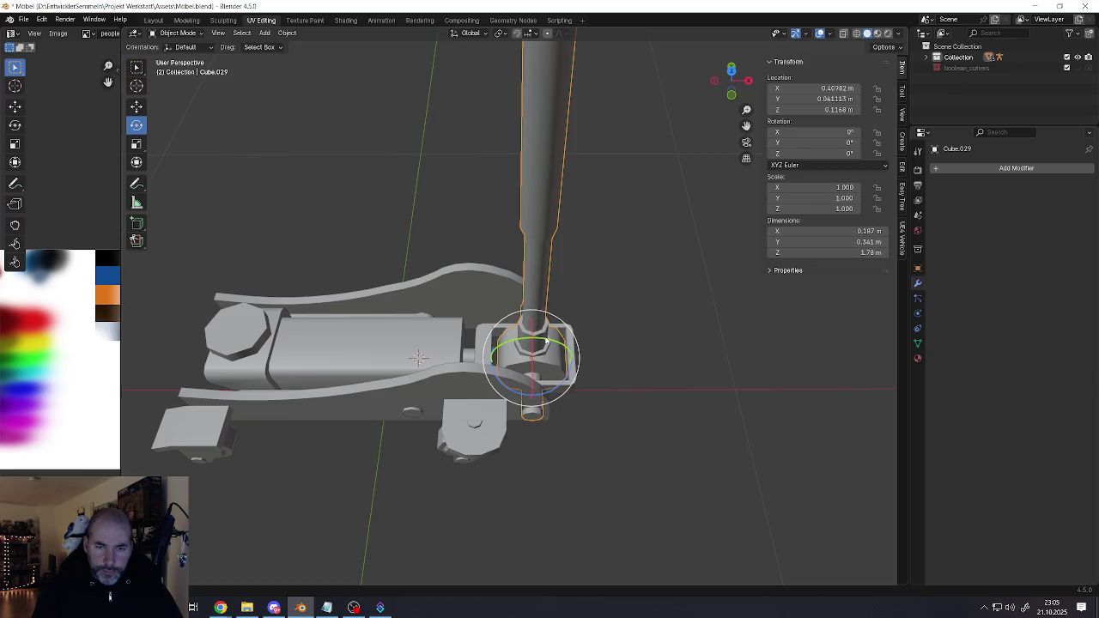
left_click_drag(547, 341, 565, 340)
middle_click_drag(565, 339, 427, 316)
left_click(421, 335)
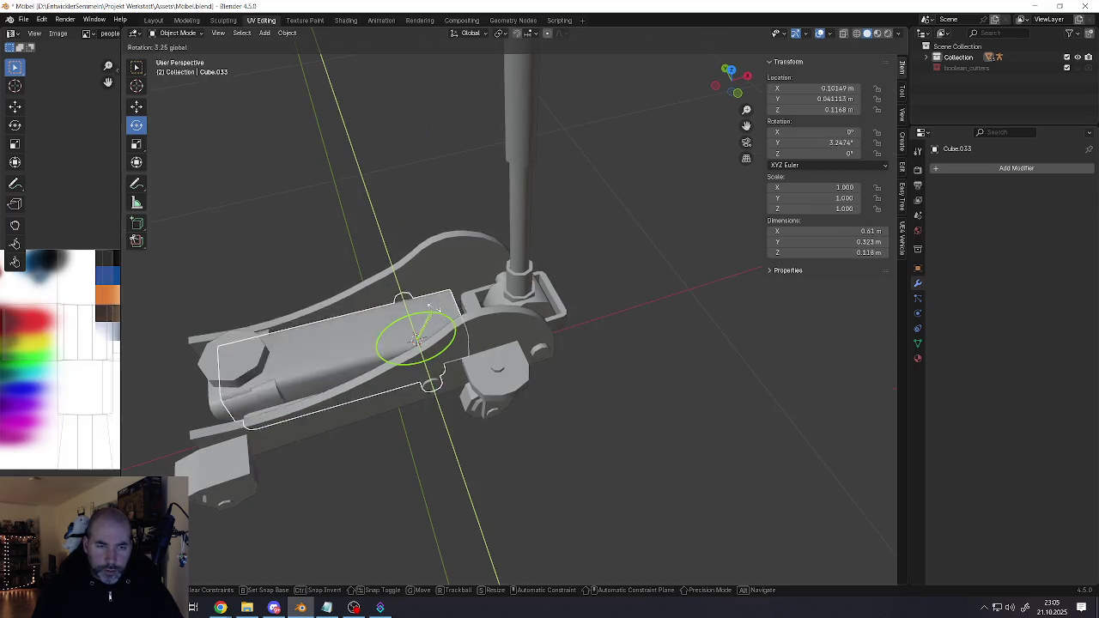
Trial-tilt the left end piece about Y, then undo the tilt
left_click(259, 360)
middle_click_drag(259, 359, 283, 353)
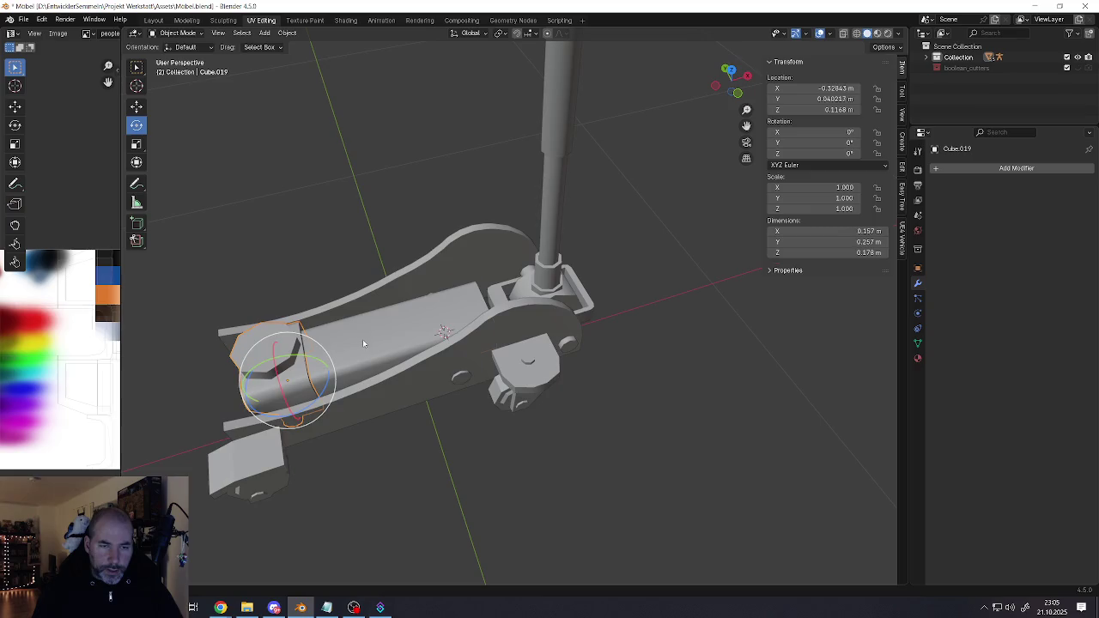
left_click(363, 340)
left_click(293, 356)
left_click_drag(293, 355, 277, 358)
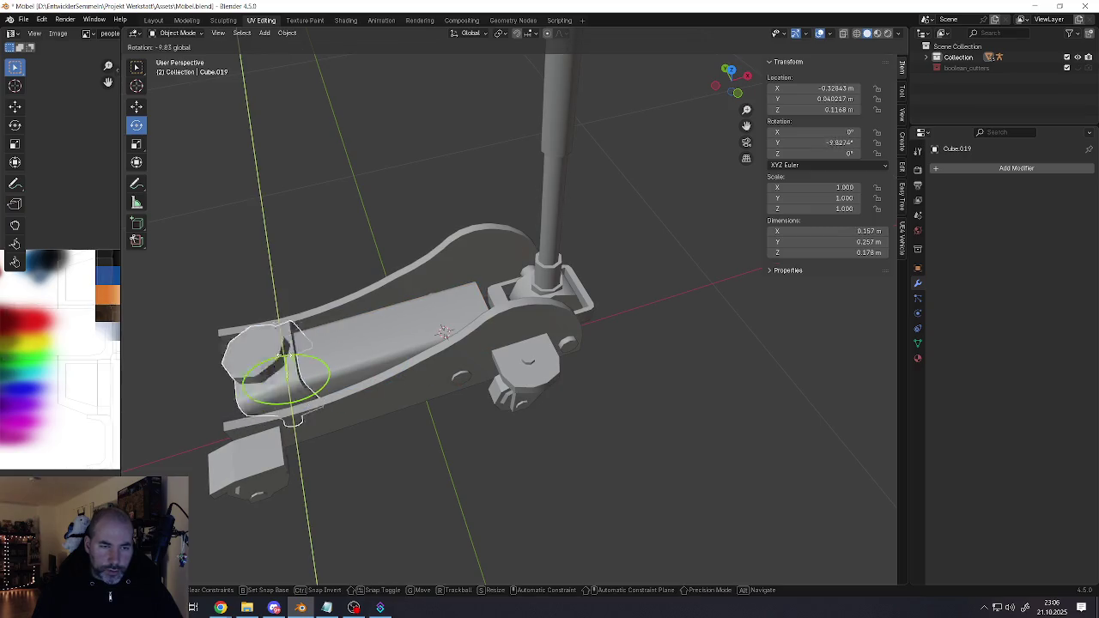
key("ctrl+z")
mouse_move(277, 358)
middle_mouse_down()
mouse_move(455, 321)
mouse_move(491, 344)
middle_mouse_up()
scroll(490, 344, "down", 3)
scroll(491, 344, "up", 3)
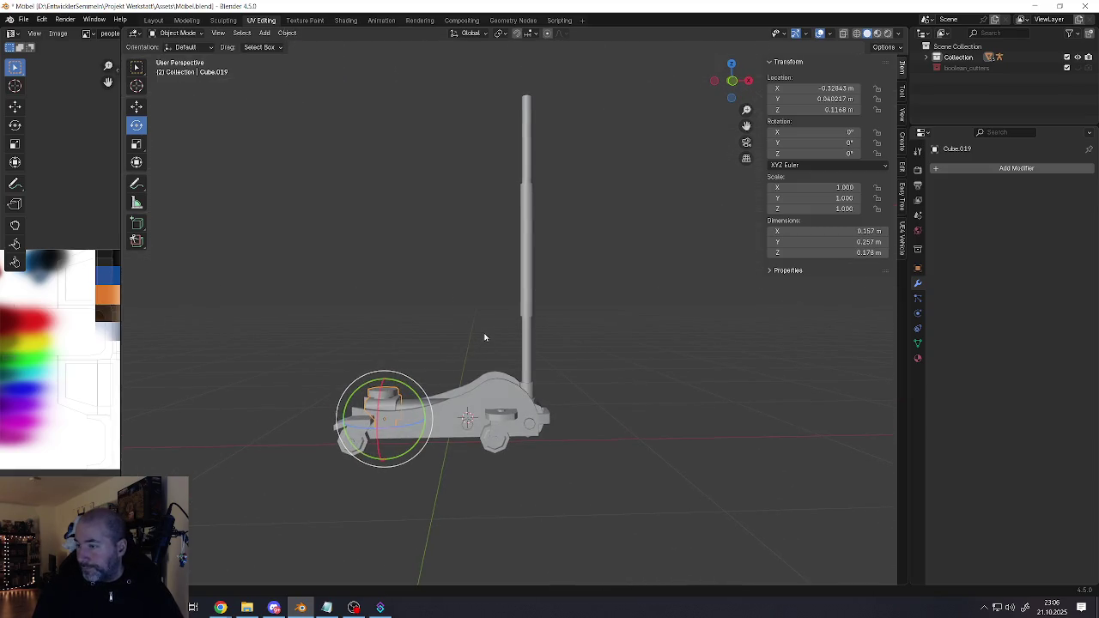
scroll(527, 168, "up", 2)
Edit the handle pole Cube.029 and add an edge loop on its upper section
middle_click_drag(528, 168, 529, 261, "shift")
left_click(523, 261)
key("Tab")
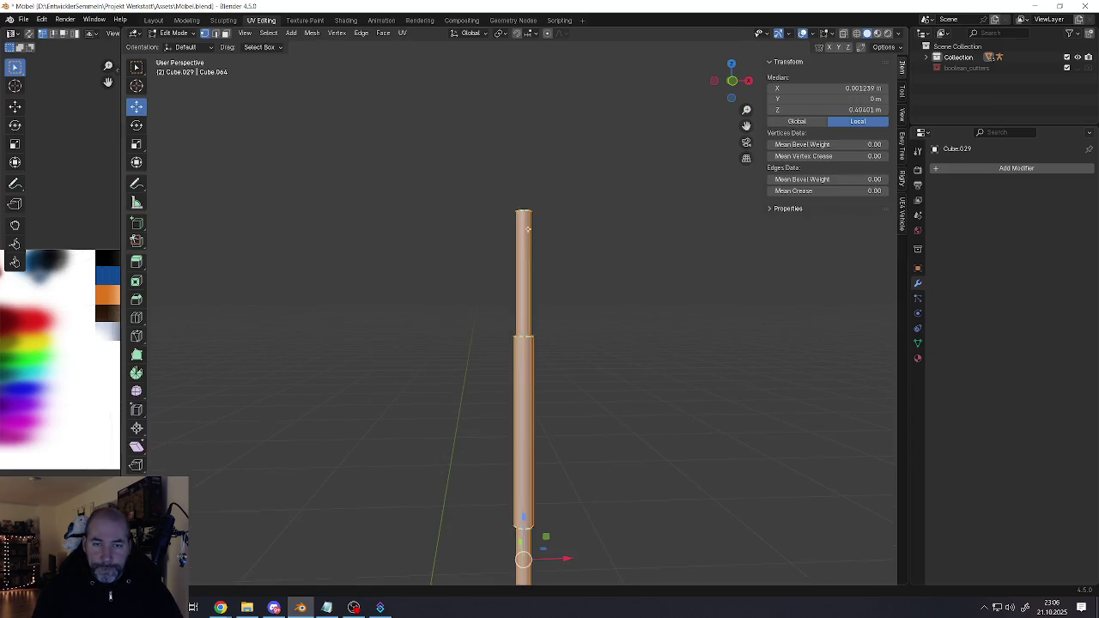
scroll(524, 208, "up", 2)
left_click(524, 208)
key("ctrl+r")
left_click(517, 301)
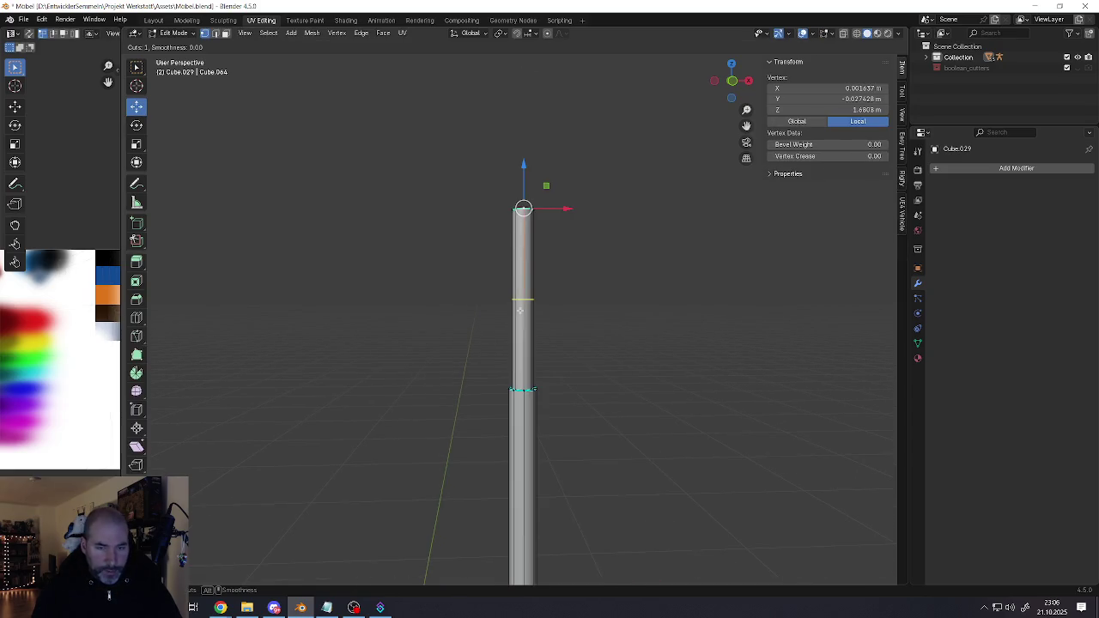
left_click(518, 338)
Fatten the upper pole faces outward into a thicker grip section
key("3")
scroll(521, 319, "up", 2)
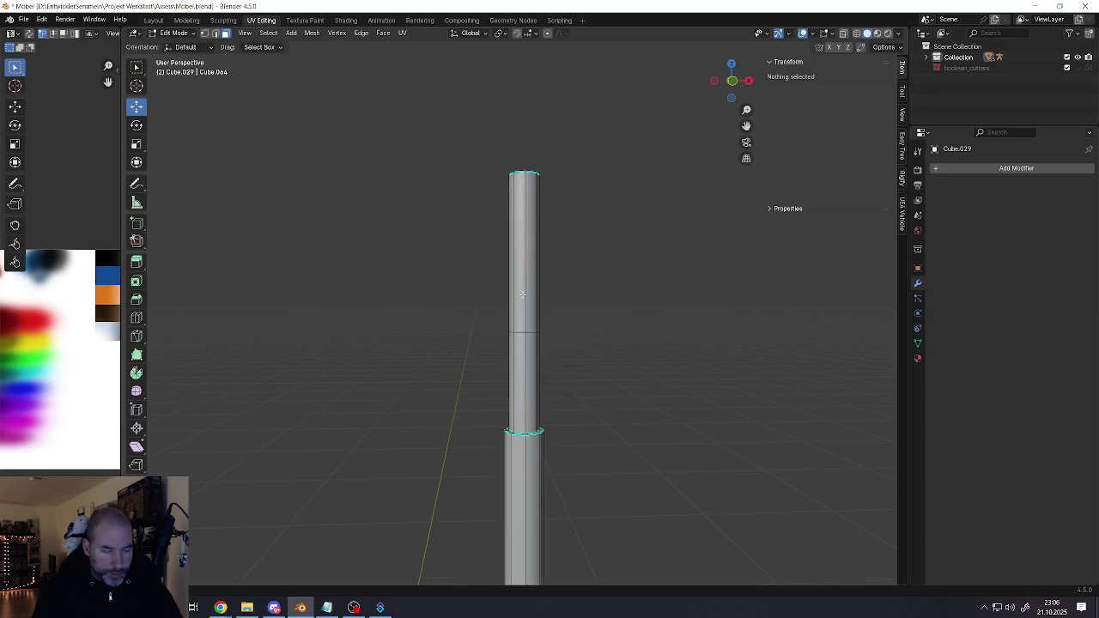
left_click(524, 295)
key("alt+s")
left_click(547, 339)
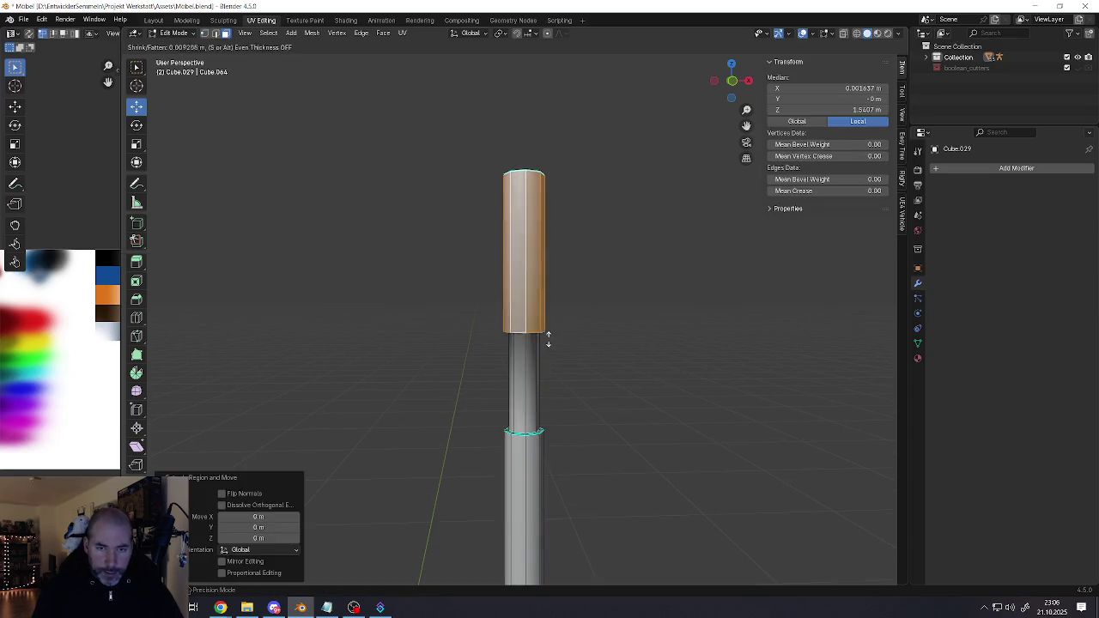
middle_click_drag(547, 339, 540, 329)
scroll(534, 320, "up", 2)
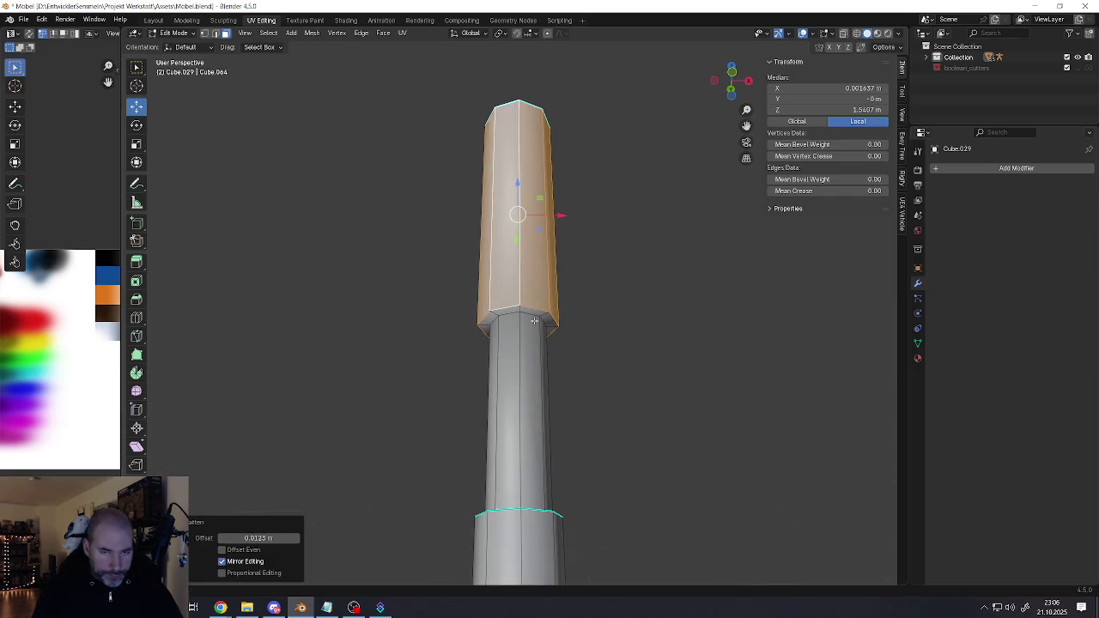
Select the ring at the grip's base and apply an edge operation
key("2")
left_click(530, 313, "alt")
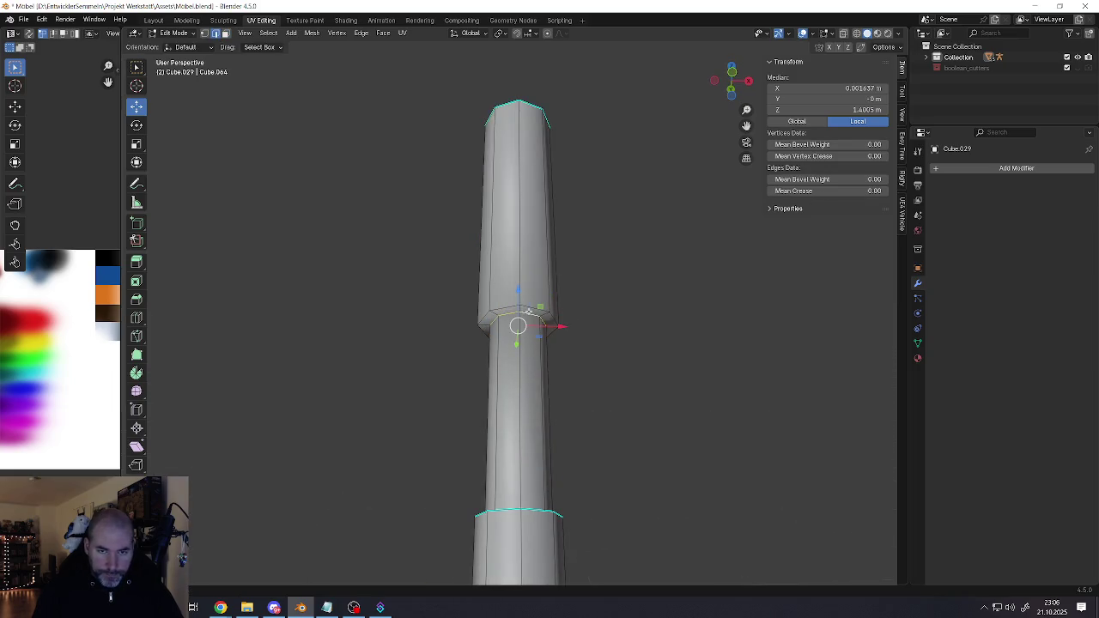
middle_click_drag(530, 308, 520, 170)
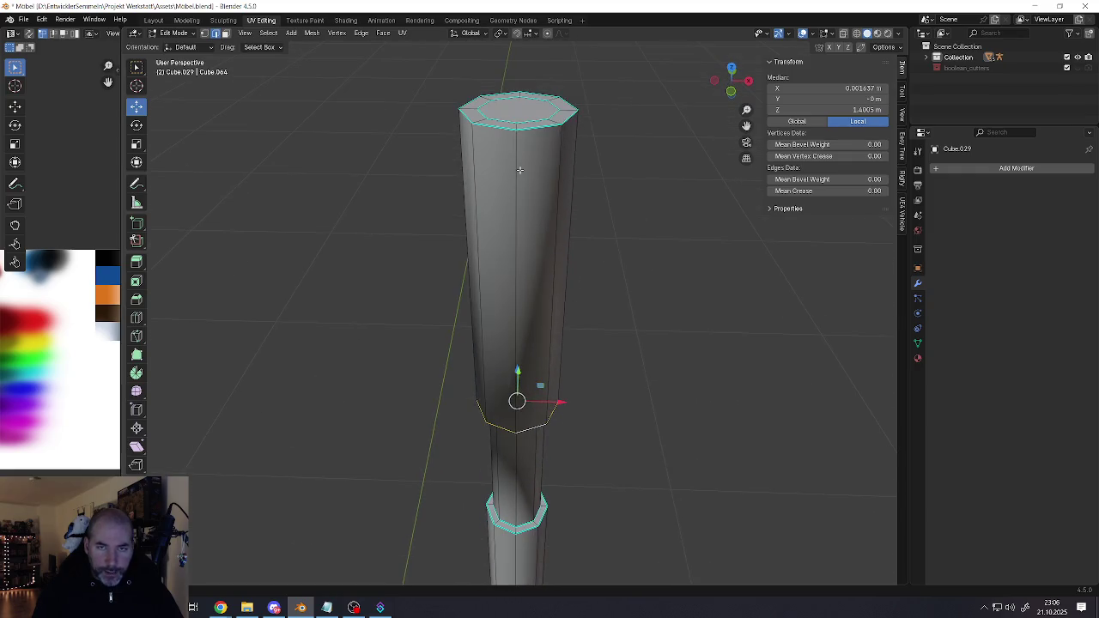
key("ctrl+e")
left_click(528, 230)
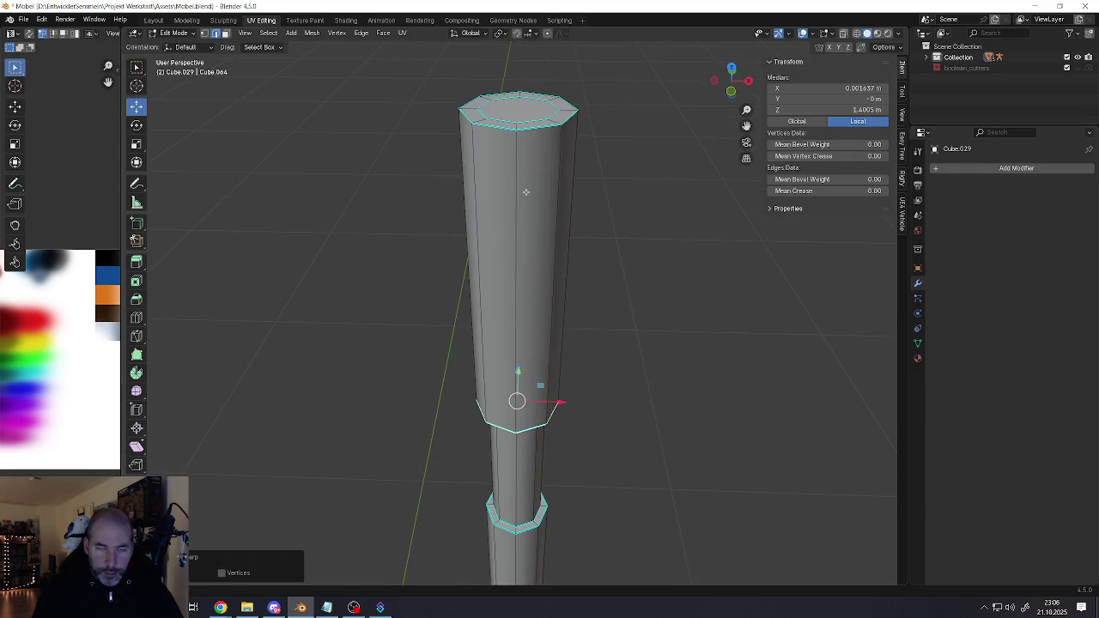
middle_click_drag(525, 192, 530, 184)
Extrude the pole's top face 0.027307 m and scale it into a narrowed end cap
left_click(531, 173)
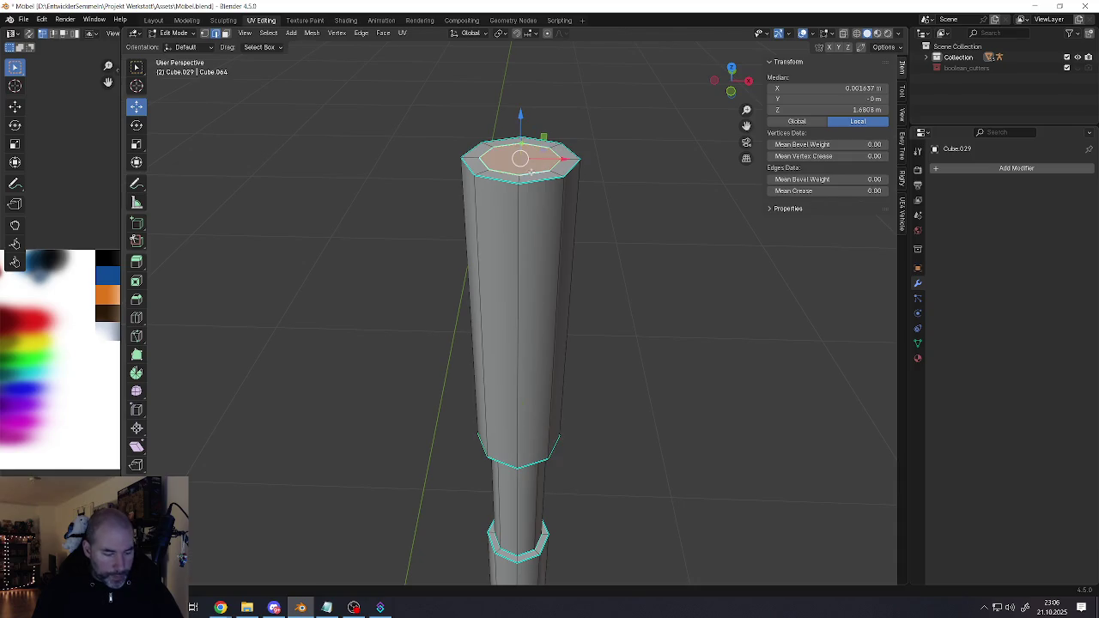
key("e")
left_click(533, 197)
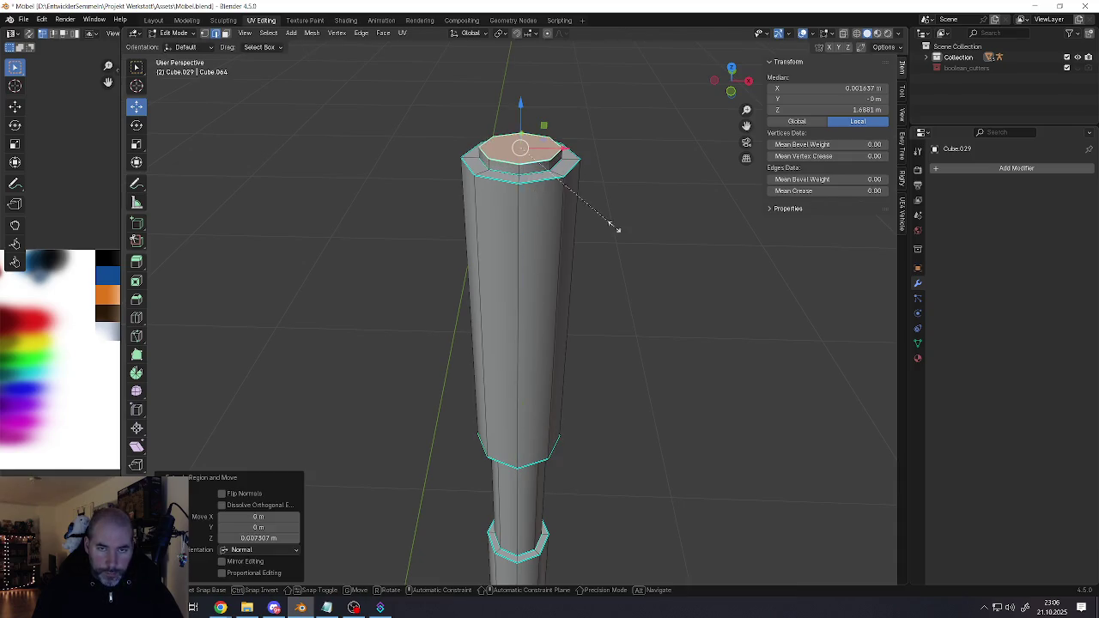
key("s")
left_click(598, 218)
scroll(587, 221, "down", 3)
key("Tab")
scroll(567, 226, "down", 2)
scroll(567, 233, "down", 3)
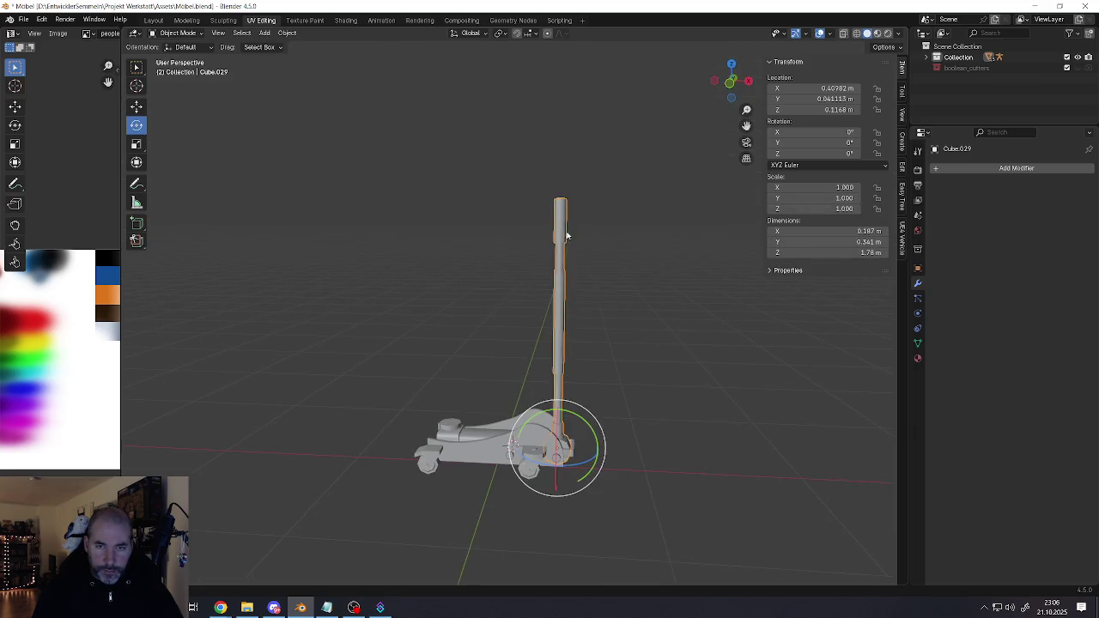
mouse_move(568, 246)
middle_mouse_down()
mouse_move(638, 249)
mouse_move(572, 258)
mouse_move(573, 368)
mouse_move(559, 373)
middle_mouse_up()
Deselect the handle and enter Edit Mode on the side plates
left_click(564, 283)
scroll(571, 305, "down", 4)
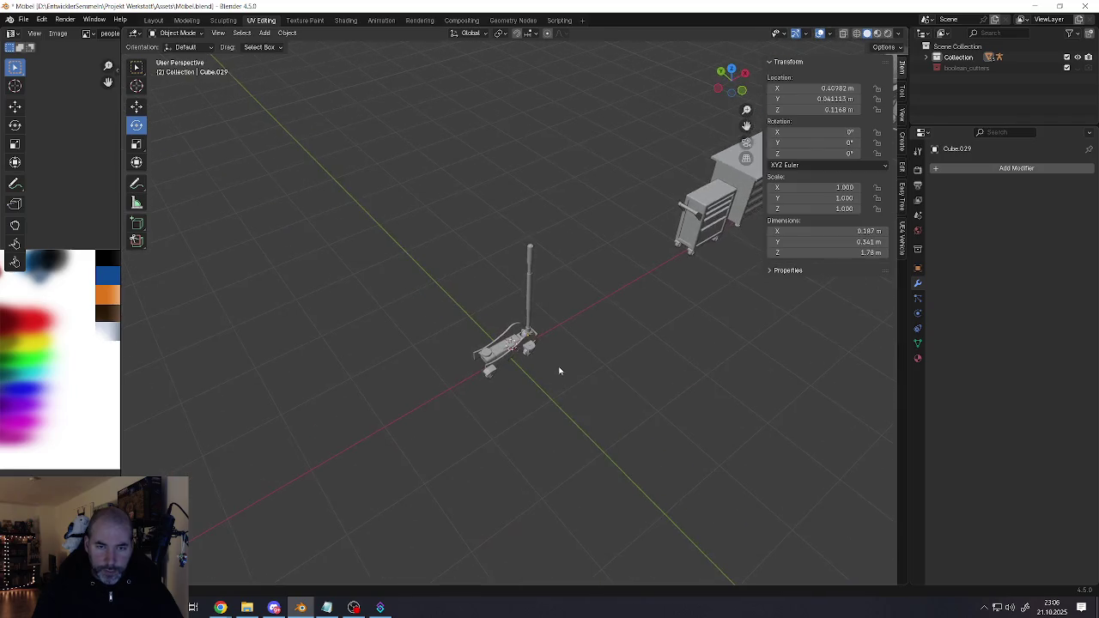
scroll(486, 349, "up", 5)
scroll(486, 350, "up", 2)
scroll(480, 352, "up", 3)
scroll(444, 368, "up", 3)
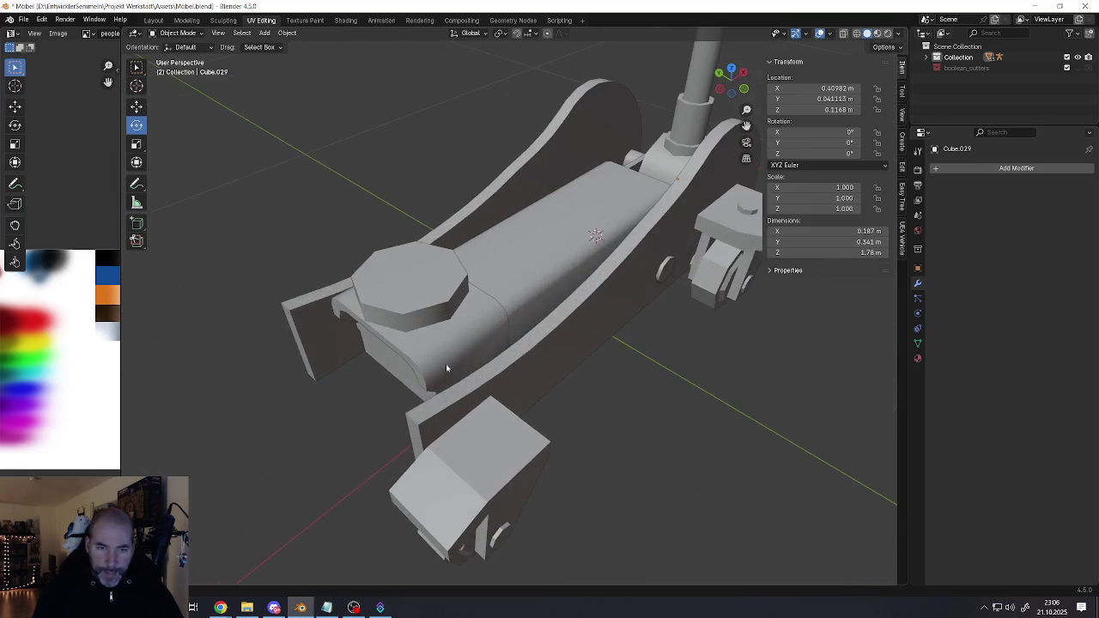
key("Tab")
key("Tab")
left_click(409, 414)
key("Tab")
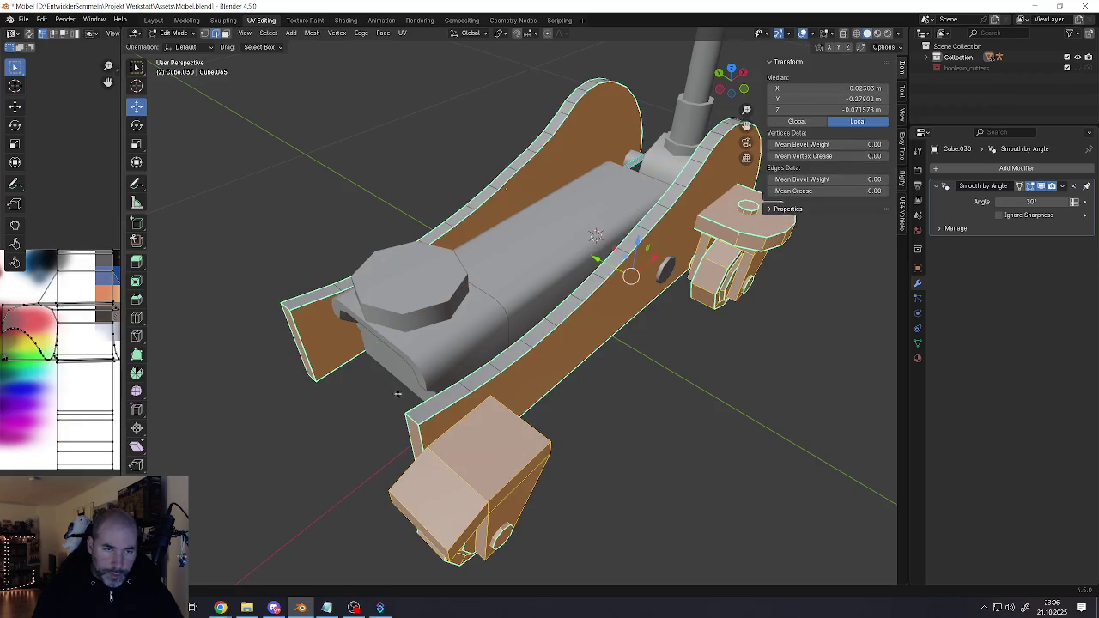
Select edges on the side plates and bevel them
left_click(412, 418)
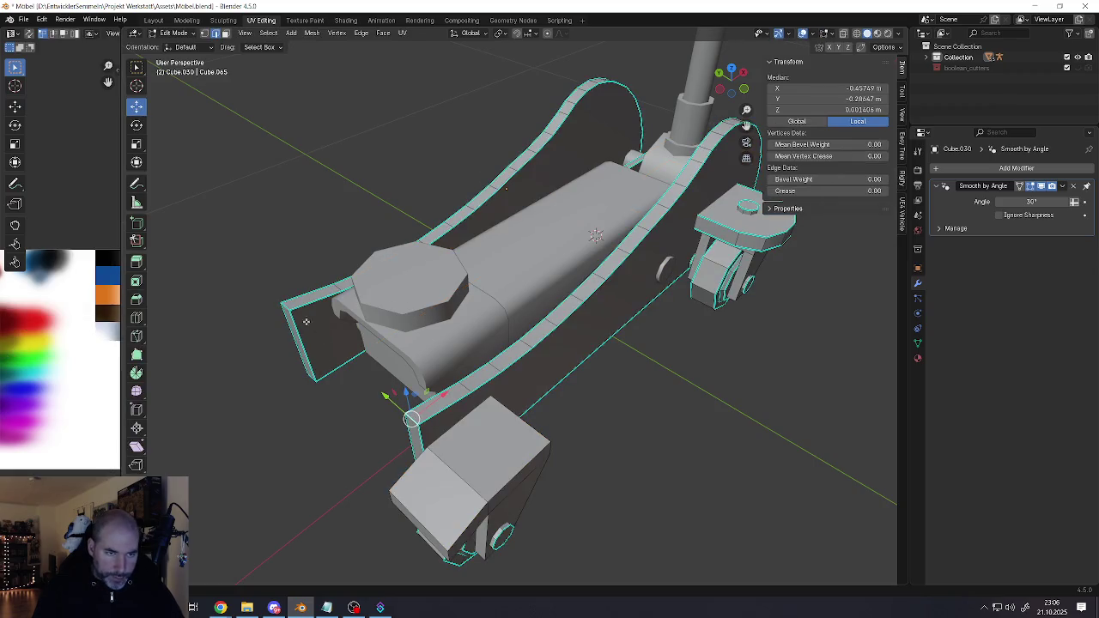
left_click(339, 356)
middle_click_drag(339, 355, 341, 357)
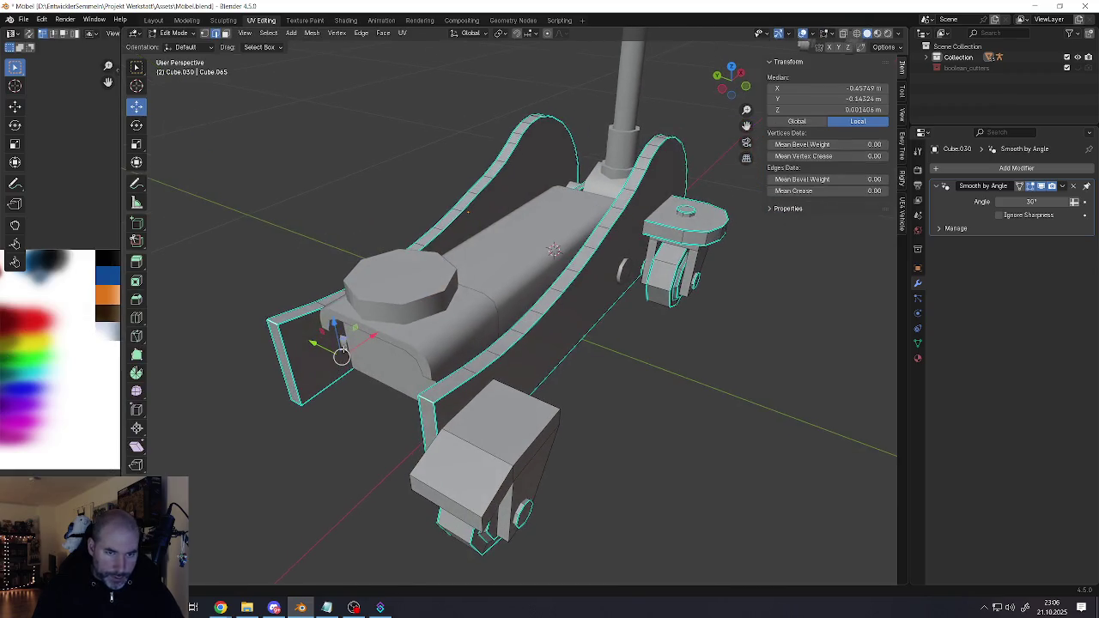
right_click(453, 406)
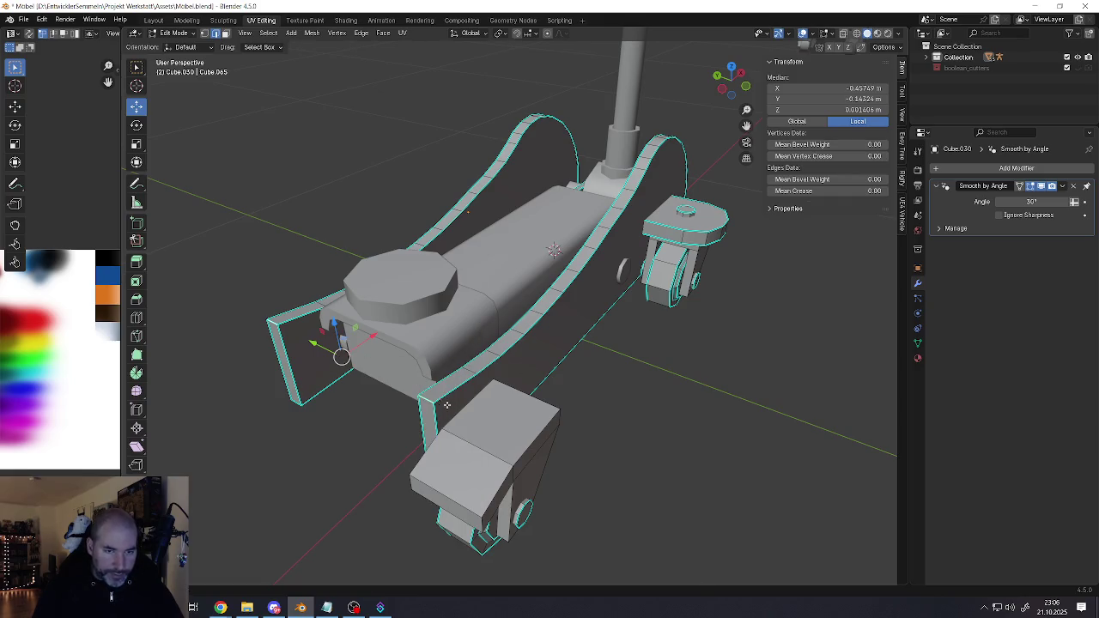
key("ctrl+b")
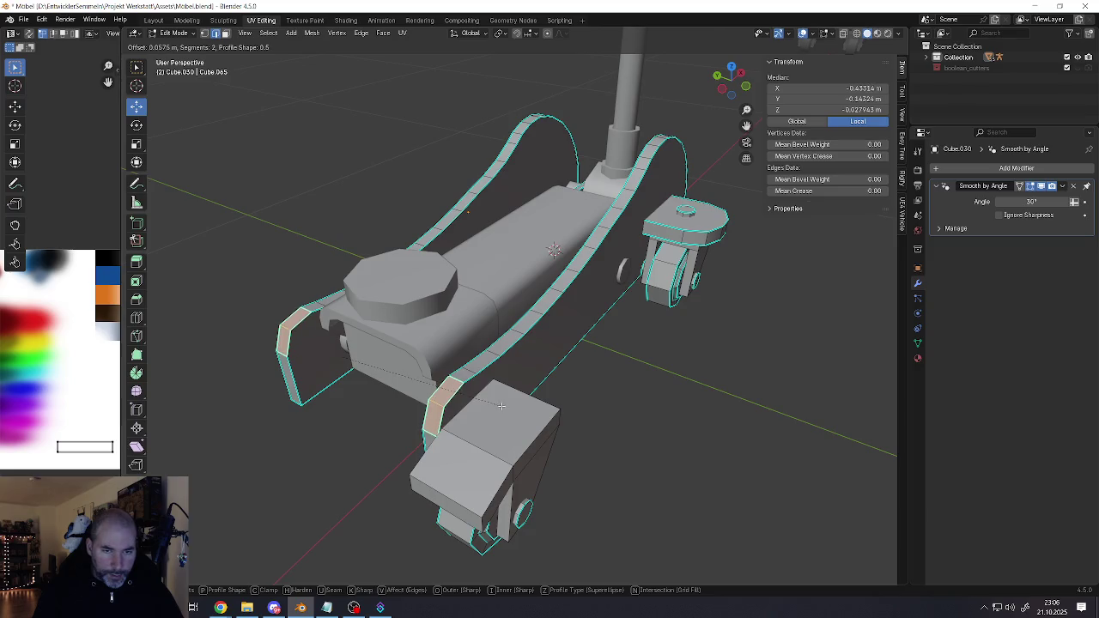
left_click(505, 407)
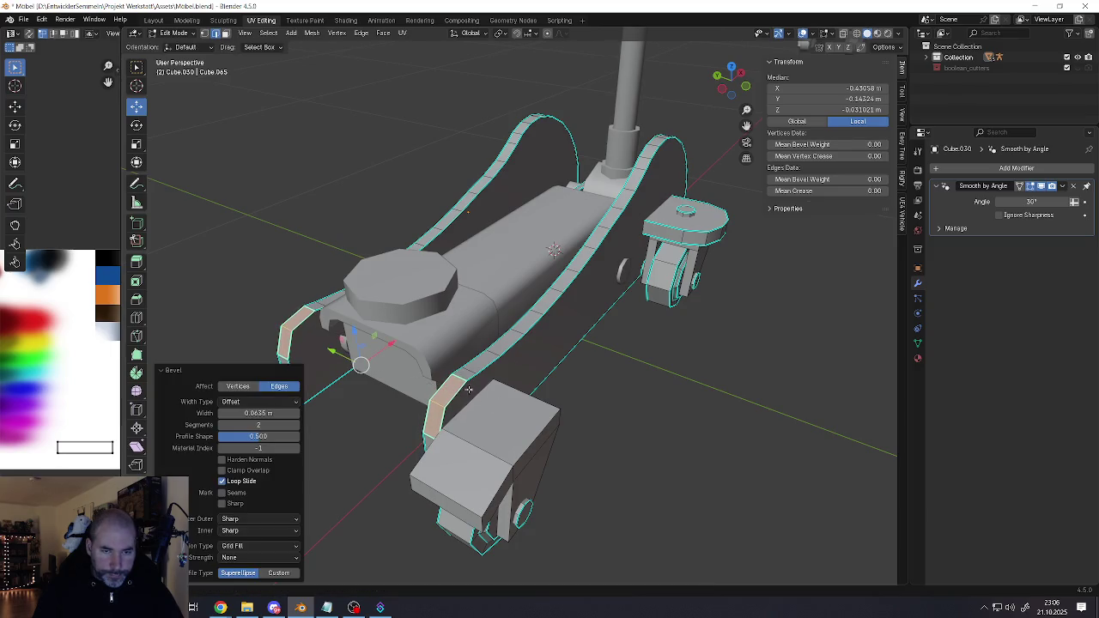
Select the edge loop around the left arch and mark the rail edges sharp
right_click(425, 273)
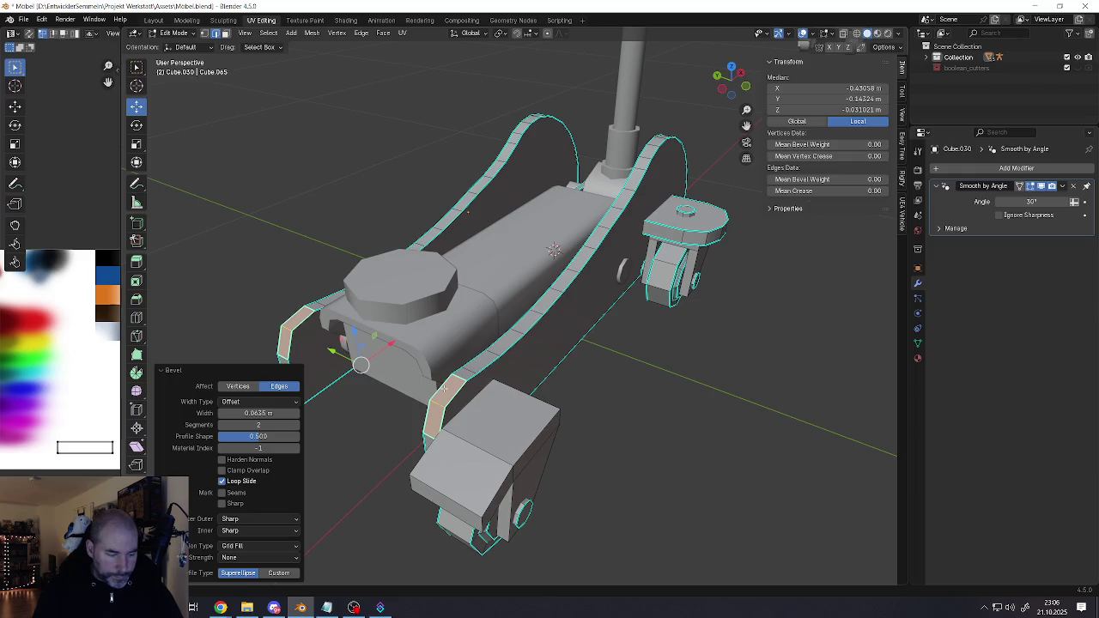
left_click(446, 394, "alt+shift")
left_click(430, 434, "shift")
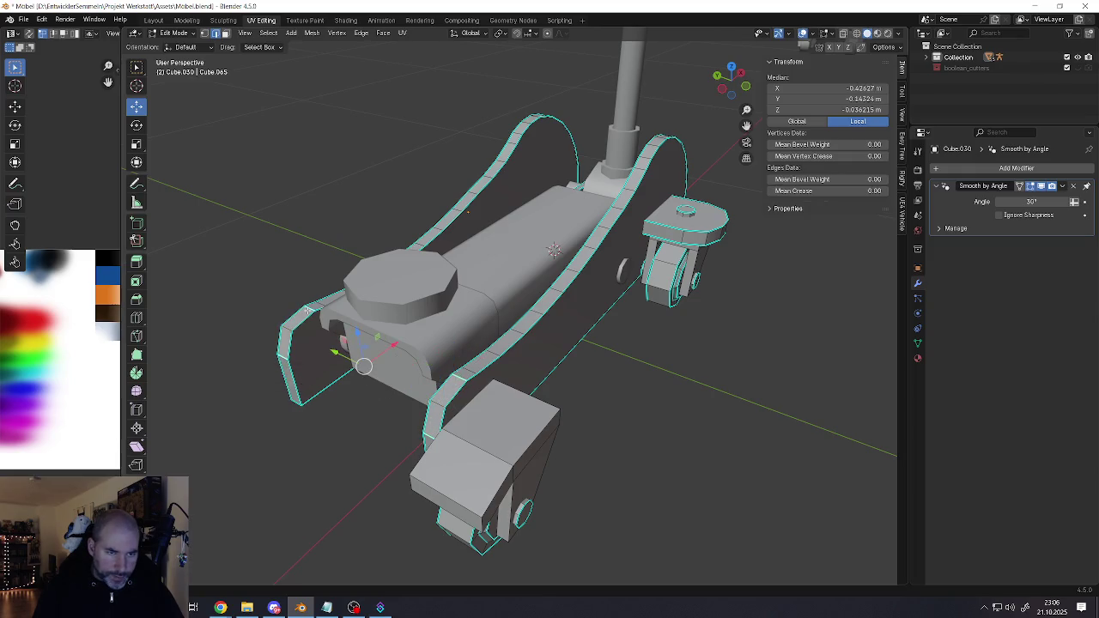
right_click(307, 313)
left_click(266, 495)
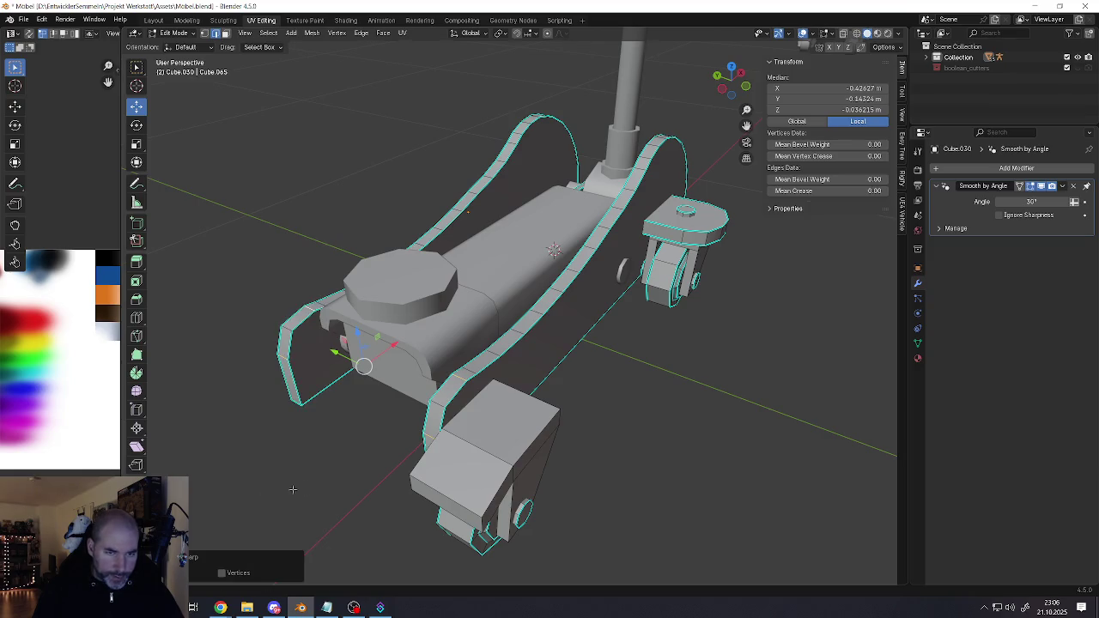
Return to Object Mode and zoom around the arm frame Cube.030
mouse_move(293, 489)
middle_mouse_down()
mouse_move(361, 464)
mouse_move(399, 389)
mouse_move(417, 387)
mouse_move(421, 406)
middle_mouse_up()
key("Tab")
scroll(398, 398, "down", 2)
scroll(399, 389, "up", 4)
scroll(401, 385, "down", 5)
scroll(403, 381, "down", 3)
scroll(420, 378, "up", 2)
scroll(420, 378, "up", 3)
scroll(422, 405, "up", 2)
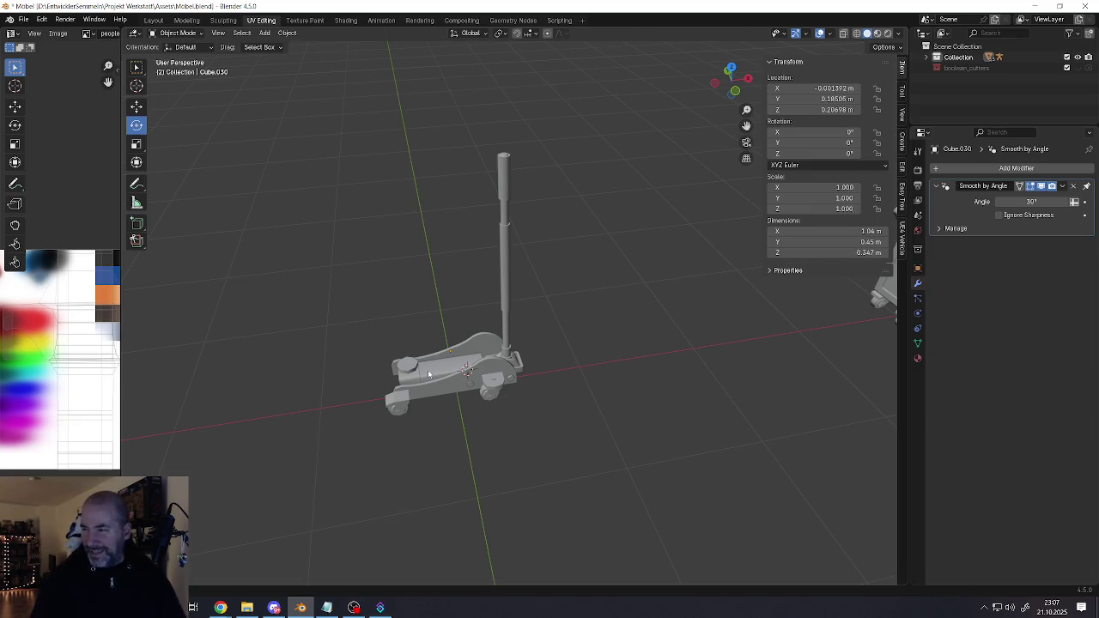
Select the jack's rails object and briefly toggle Edit Mode on it
mouse_move(437, 378)
middle_mouse_down()
mouse_move(482, 355)
mouse_move(454, 405)
middle_mouse_up()
left_click(454, 405)
middle_click_drag(470, 364, 528, 357)
middle_click_drag(449, 371, 464, 383)
key("Tab")
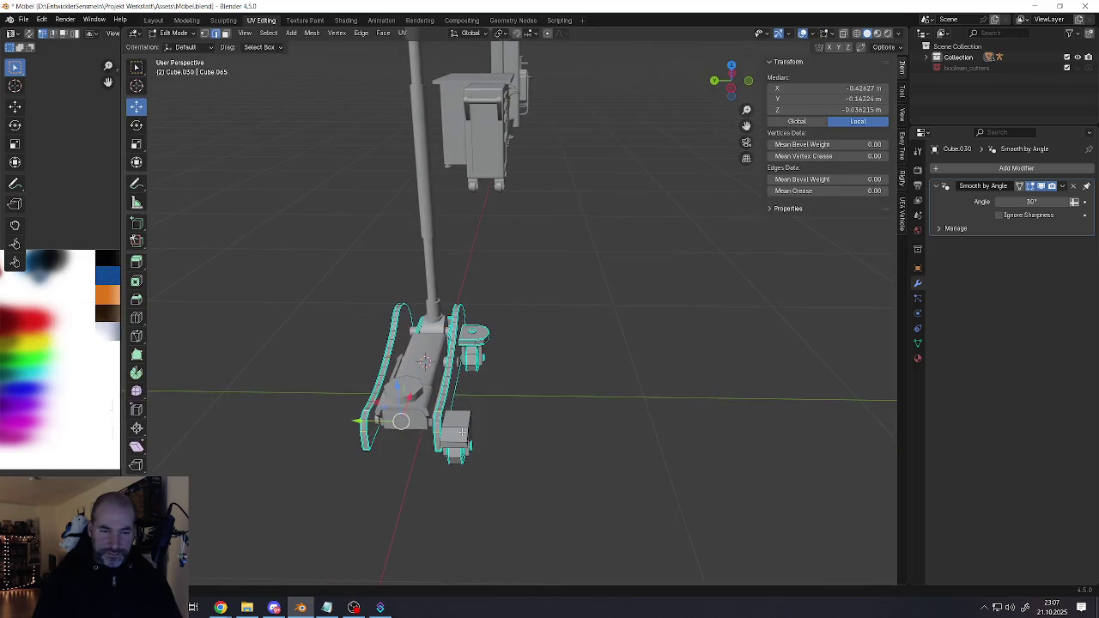
key("Tab")
scroll(459, 431, "up", 2)
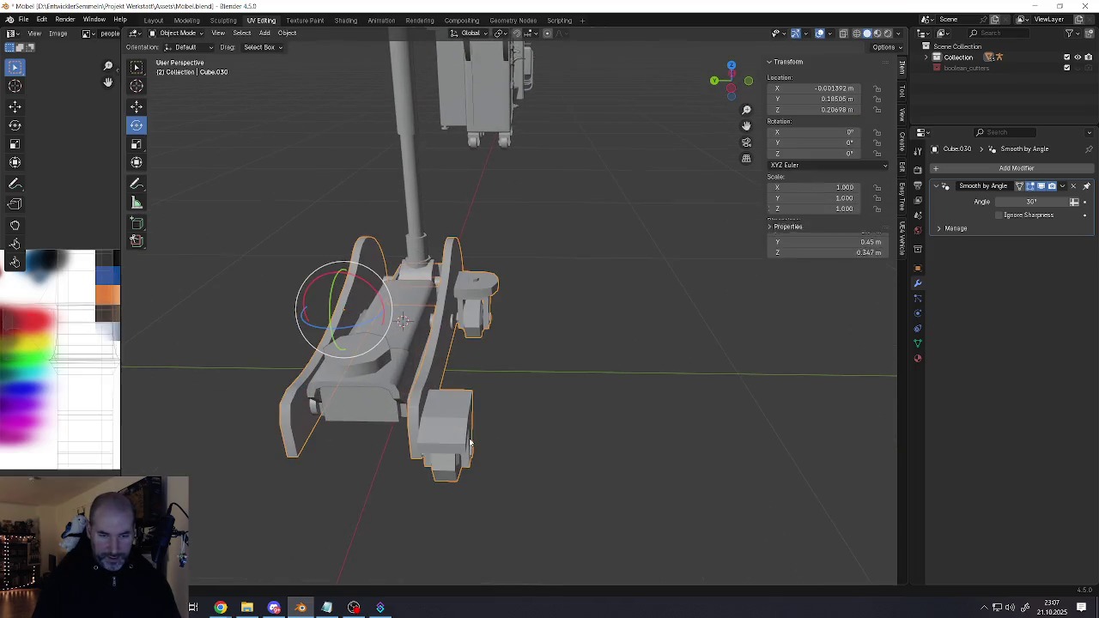
middle_click_drag(429, 410, 437, 407)
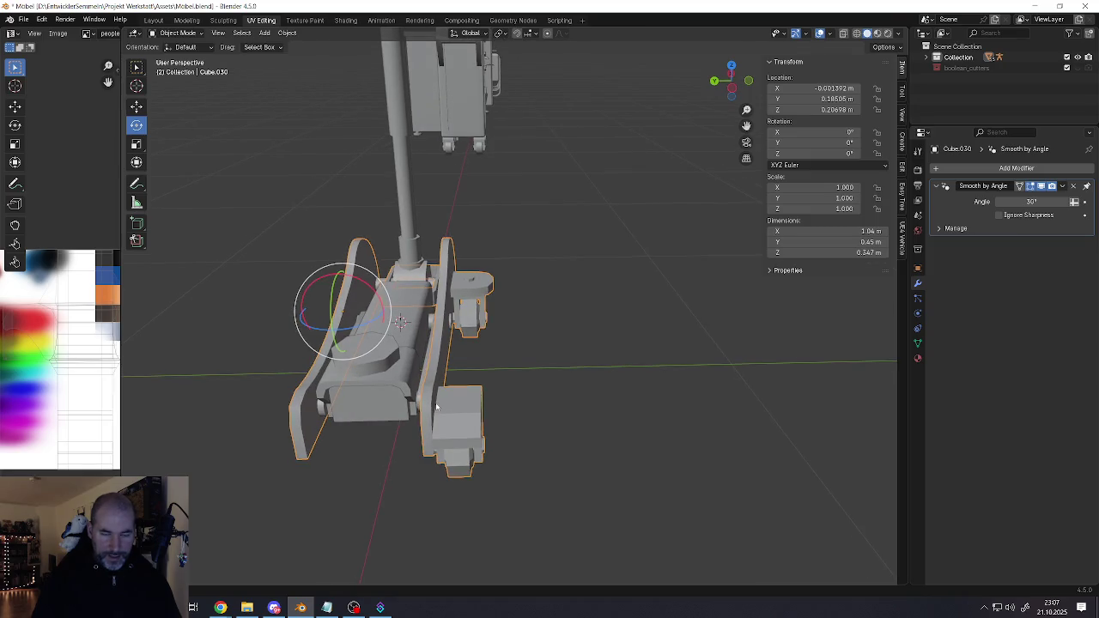
Select the linked caster parts and separate them into their own object, Cube.020
key("Tab")
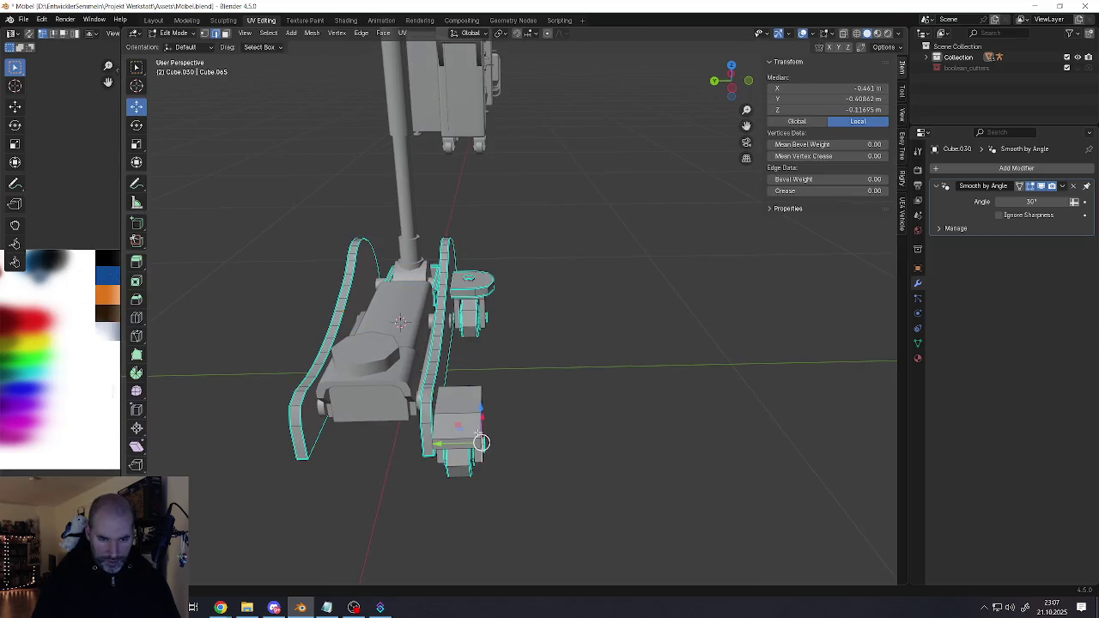
key("l")
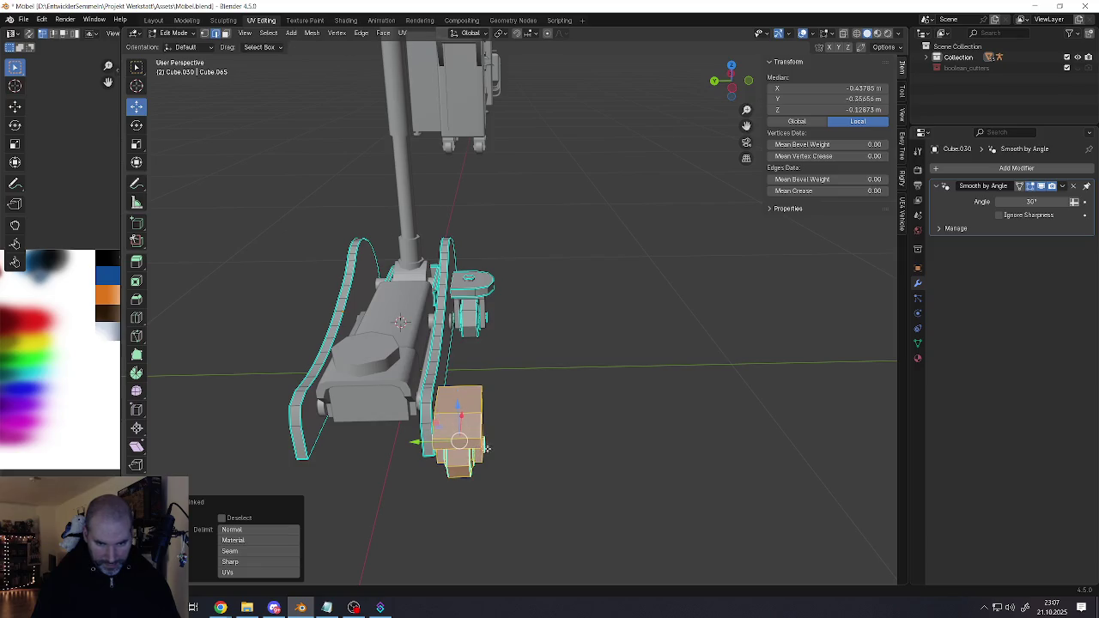
key("l")
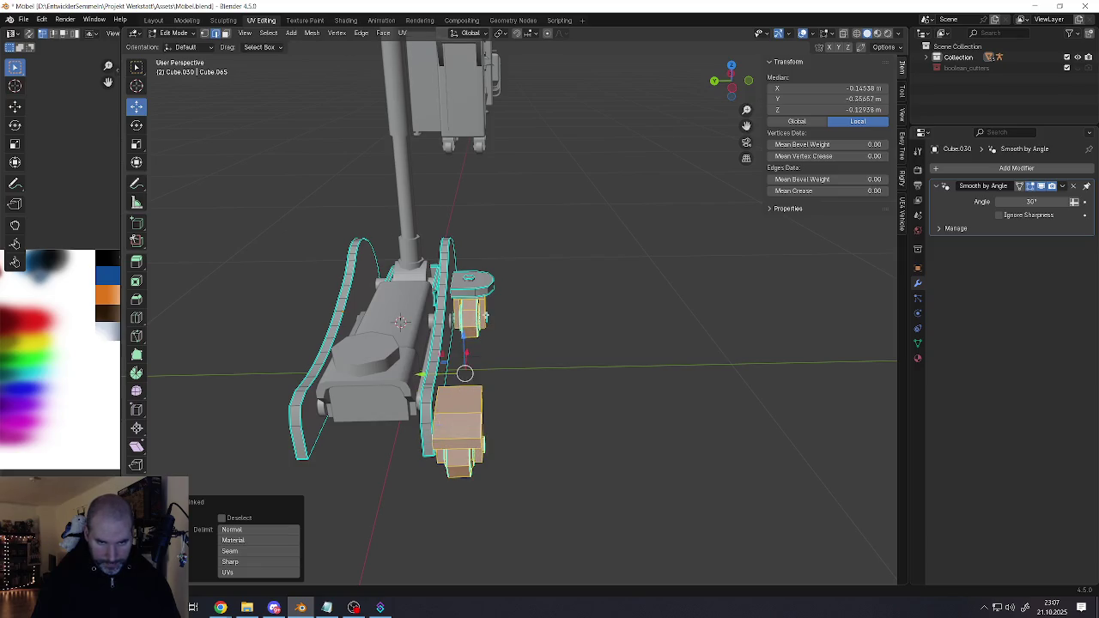
key("l")
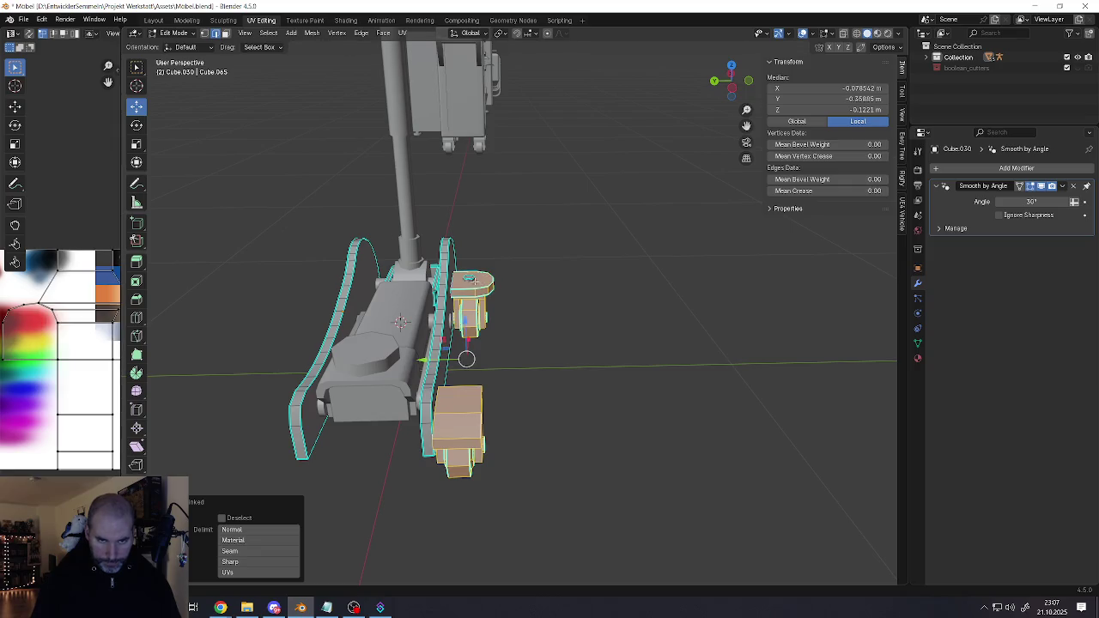
key("g")
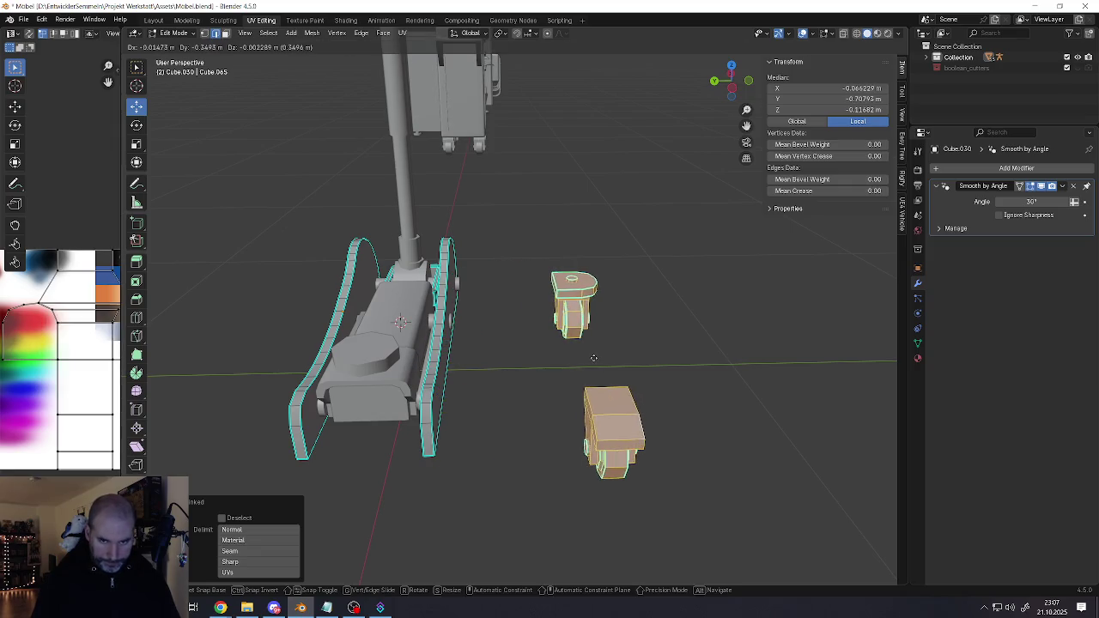
key("Escape")
key("alt+a")
key("Tab")
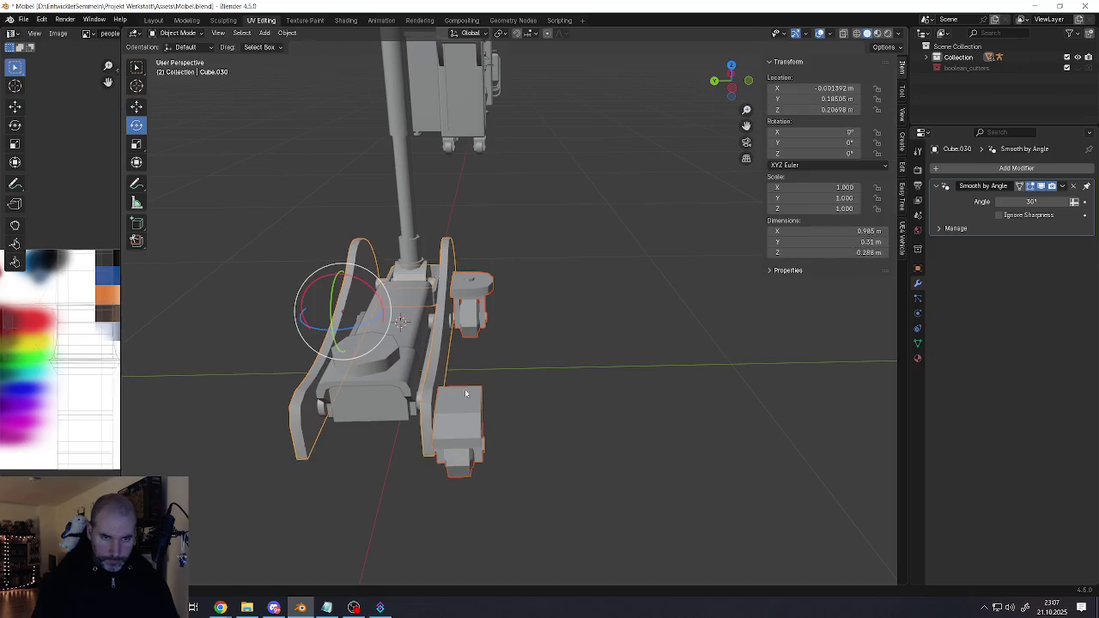
mouse_move(447, 397)
middle_mouse_down()
mouse_move(434, 404)
mouse_move(444, 364)
middle_mouse_up()
left_click(425, 403)
Set the casters' origin to the 3D cursor and apply Smooth by Angle
left_click(488, 413)
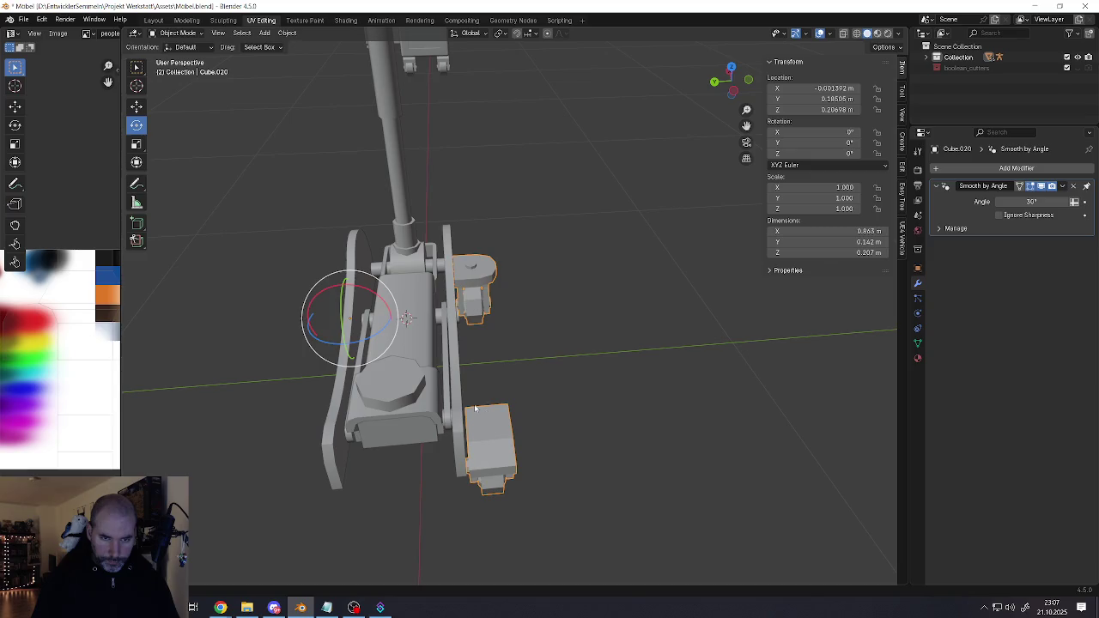
right_click(480, 411)
mouse_move(413, 434)
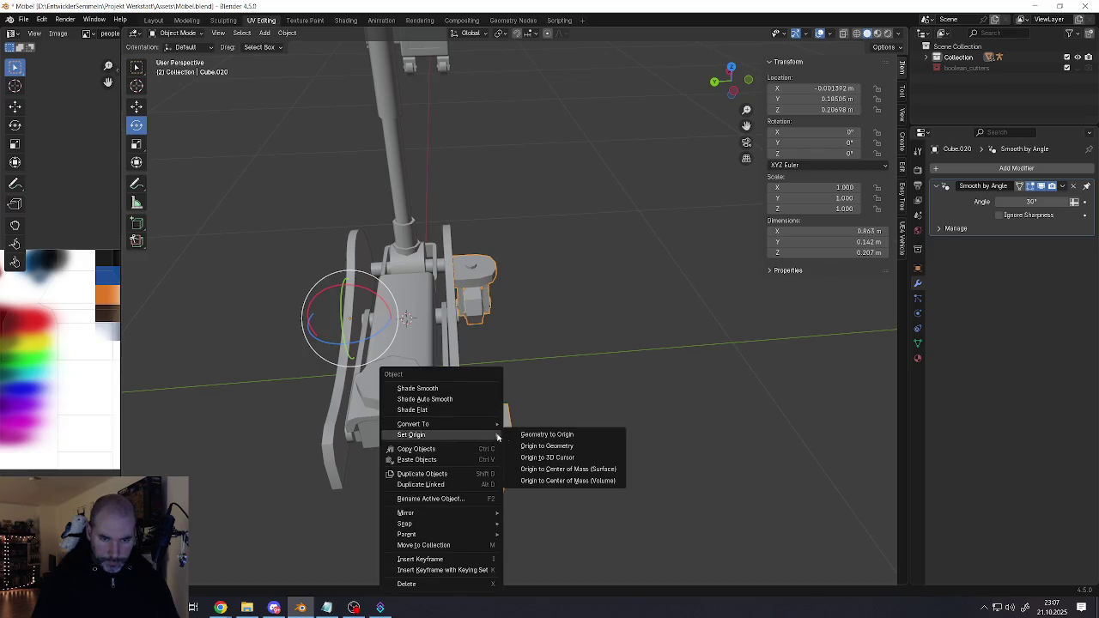
left_click(542, 453)
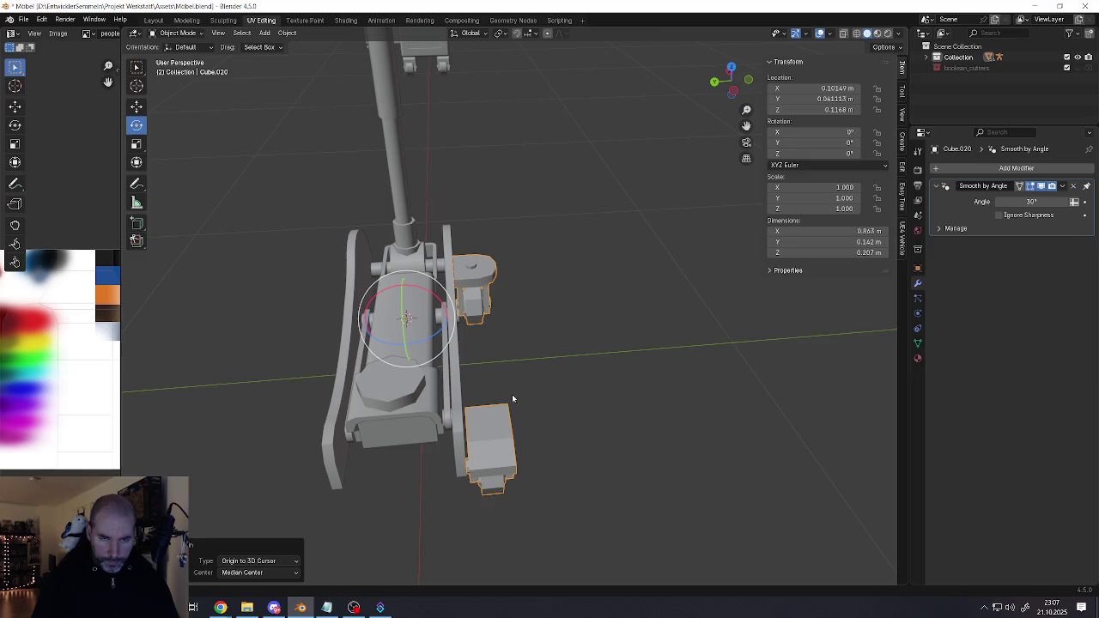
left_click(1063, 187)
left_click(1018, 197)
Add a Mirror modifier on Y only (X off) to the casters and apply it
left_click(1003, 169)
mouse_move(953, 171)
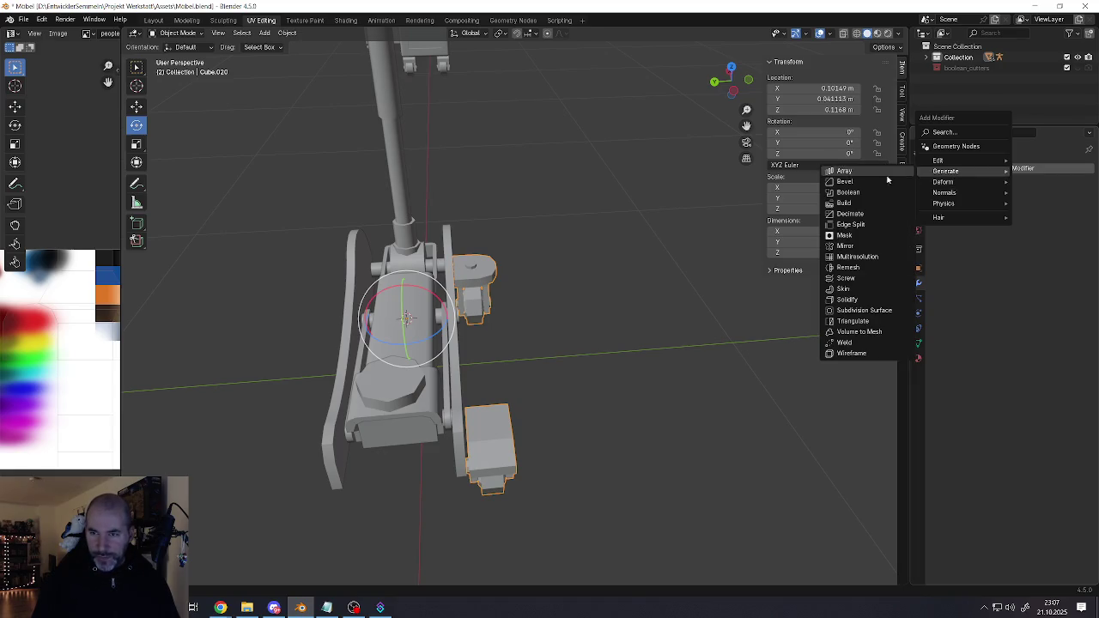
left_click(850, 246)
left_click(1037, 201)
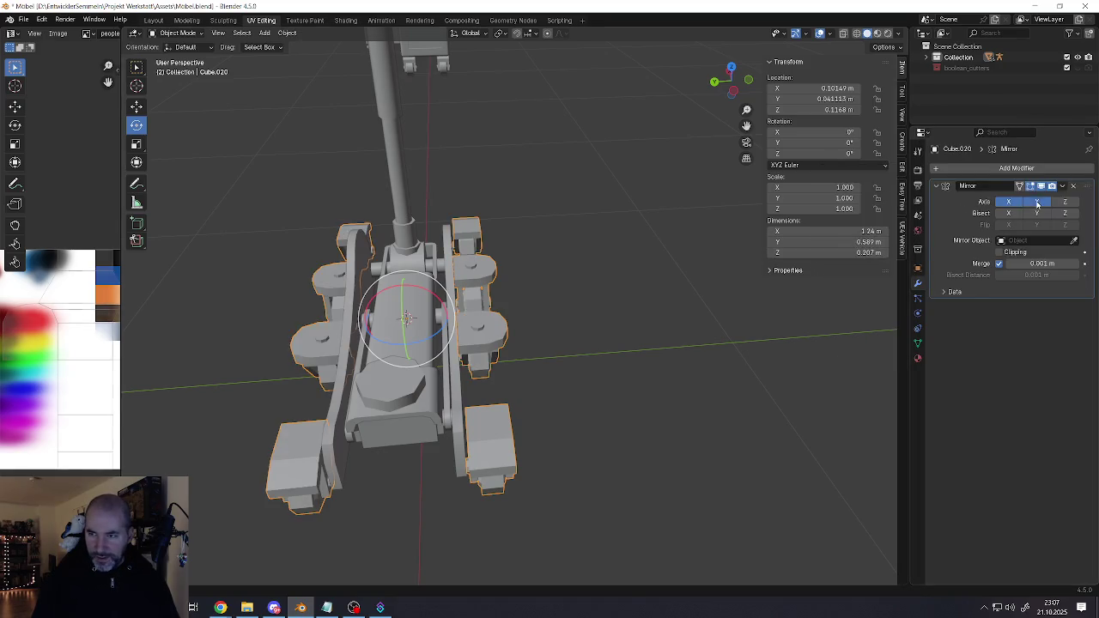
left_click(1008, 201)
middle_click_drag(553, 305, 602, 296, "shift")
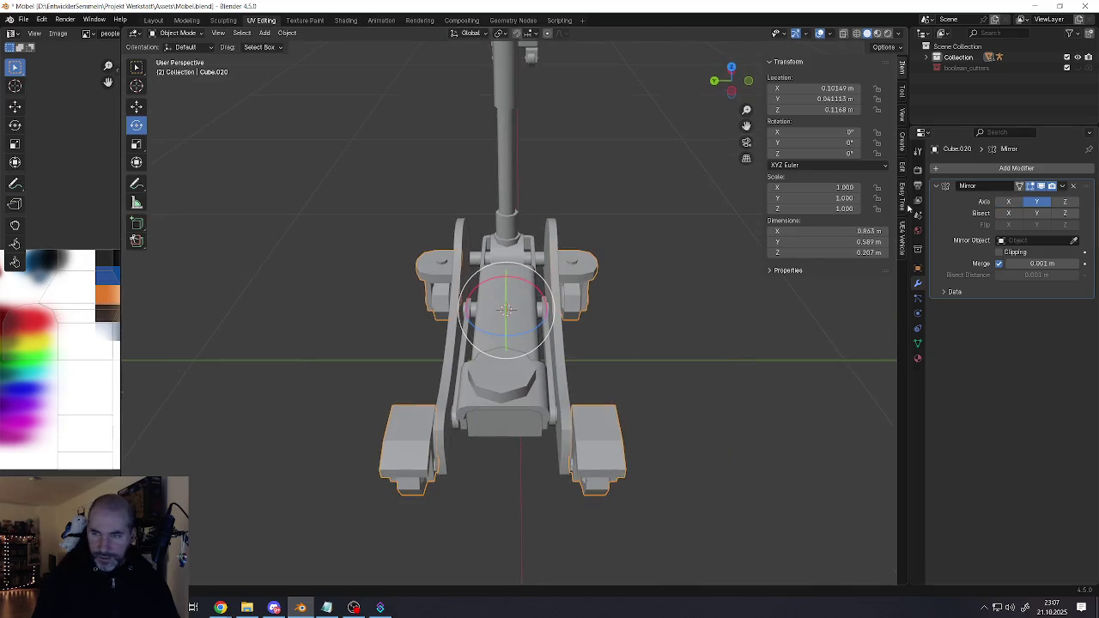
left_click(1063, 186)
left_click(1015, 203)
middle_click_drag(516, 343, 510, 393)
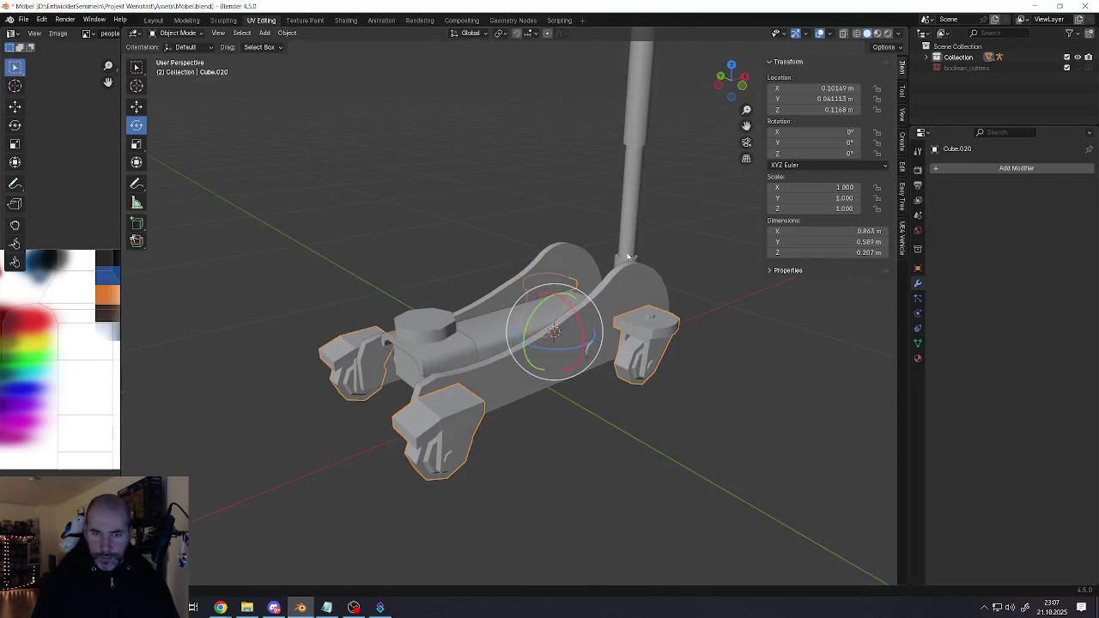
key("alt+a")
left_click(495, 363)
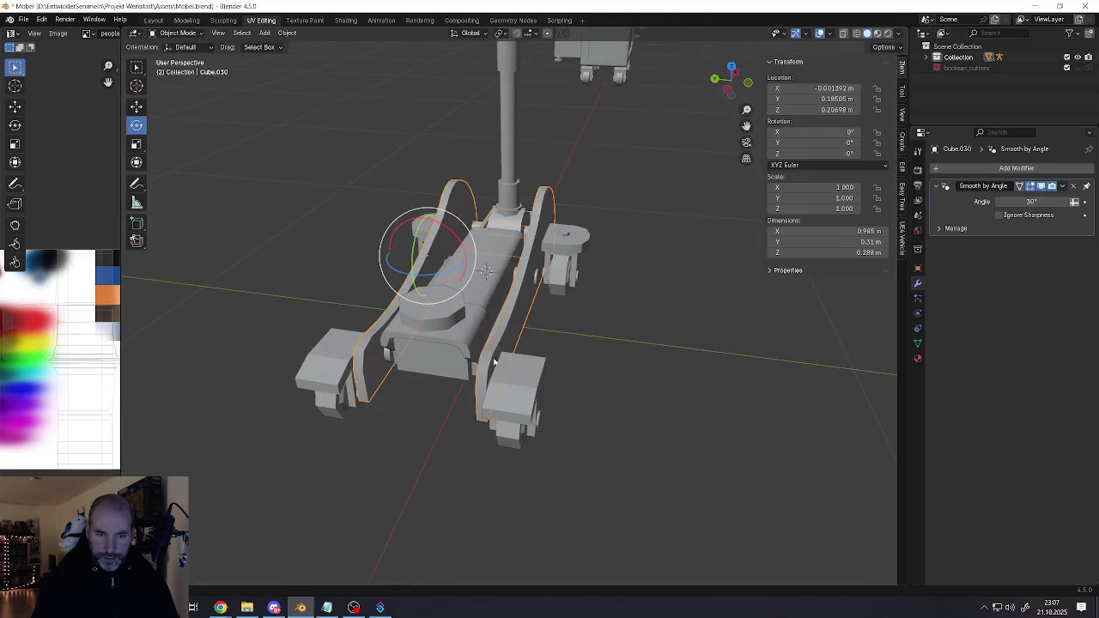
Join the casters and side rails into one object and check with a cancelled move
left_click(327, 365, "shift")
left_click(489, 352, "shift")
right_click(464, 352)
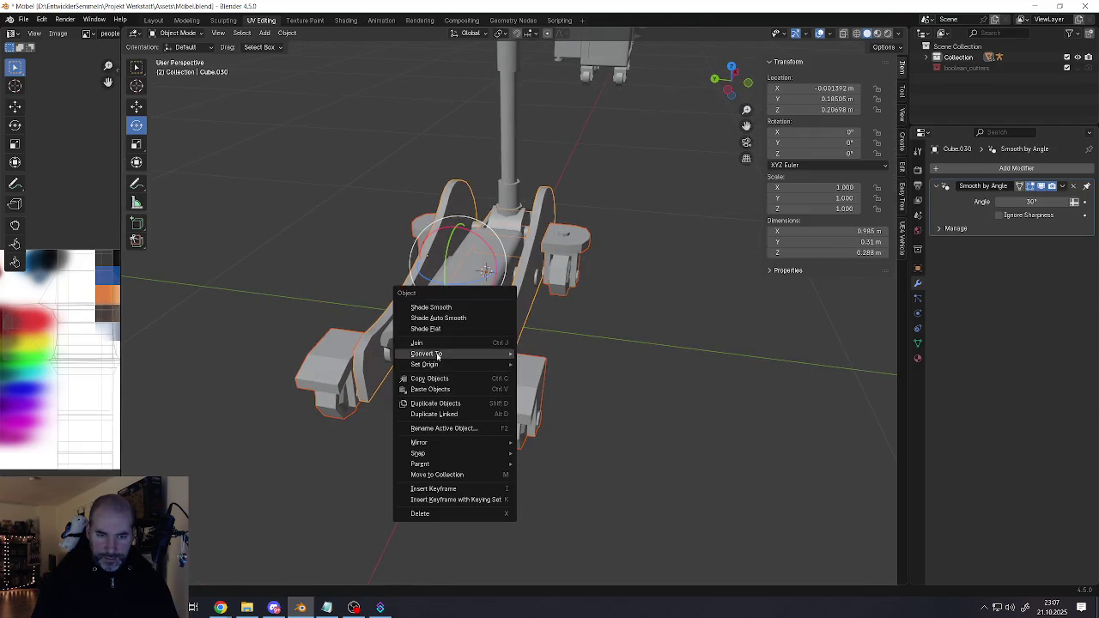
left_click(466, 356)
middle_click_drag(466, 359, 507, 329)
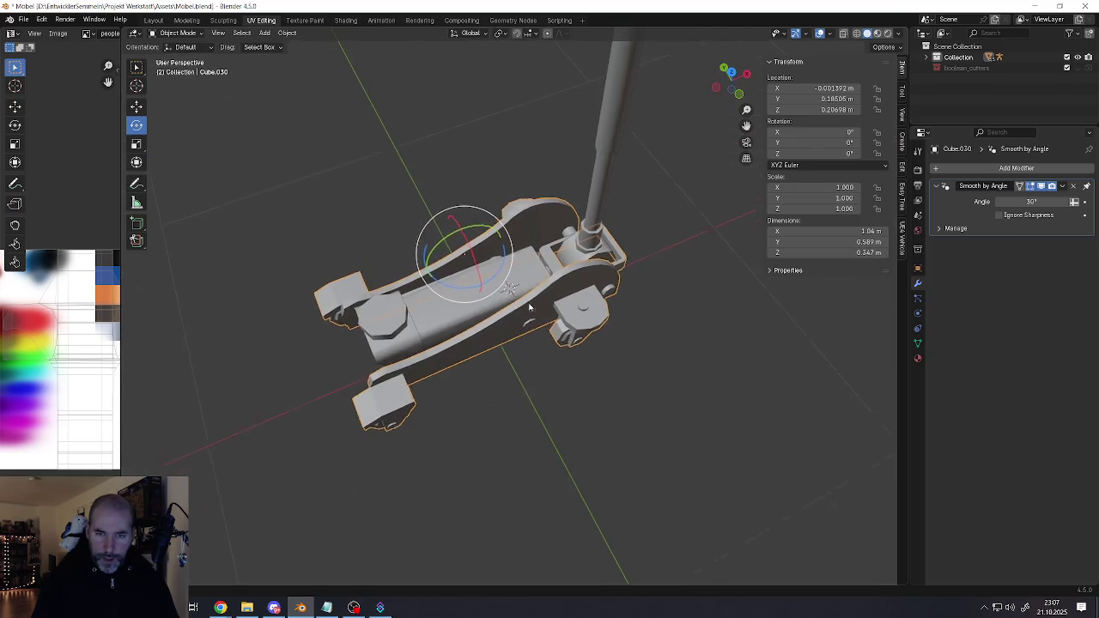
key("g")
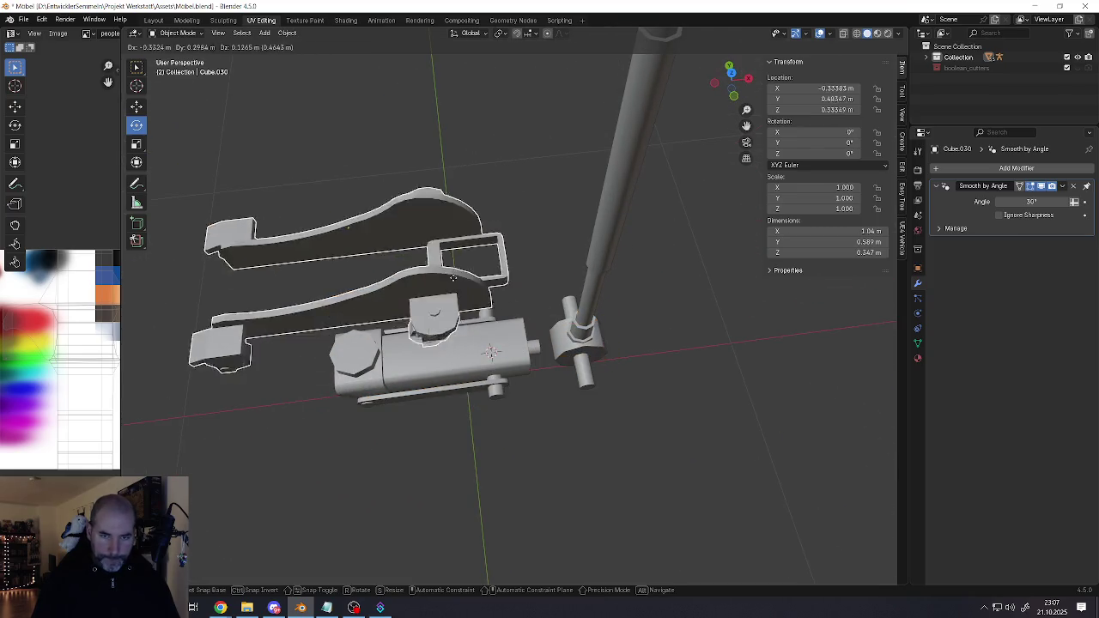
key("Escape")
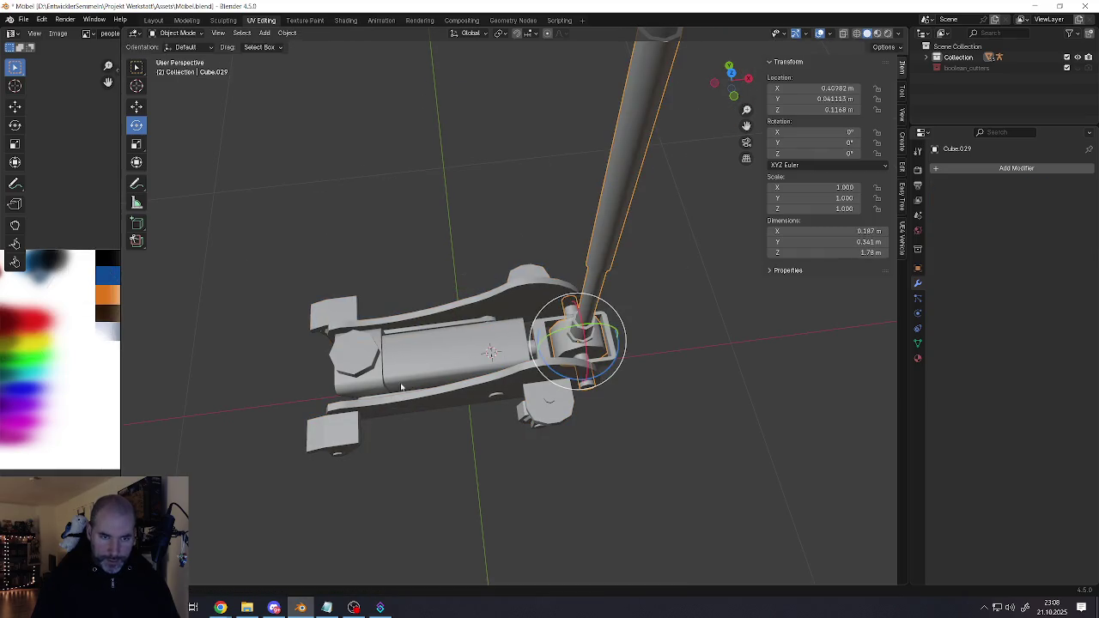
Inspect the jack's body parts, including Cube.033, and save the blend file
left_click(375, 365)
left_click(346, 361)
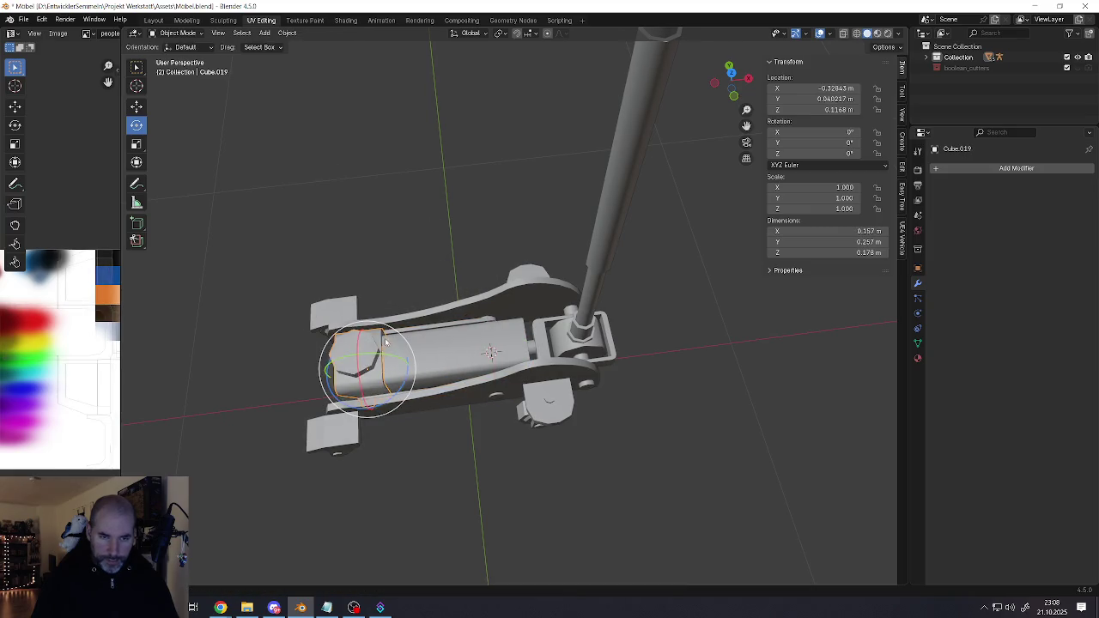
scroll(430, 361, "down", 5)
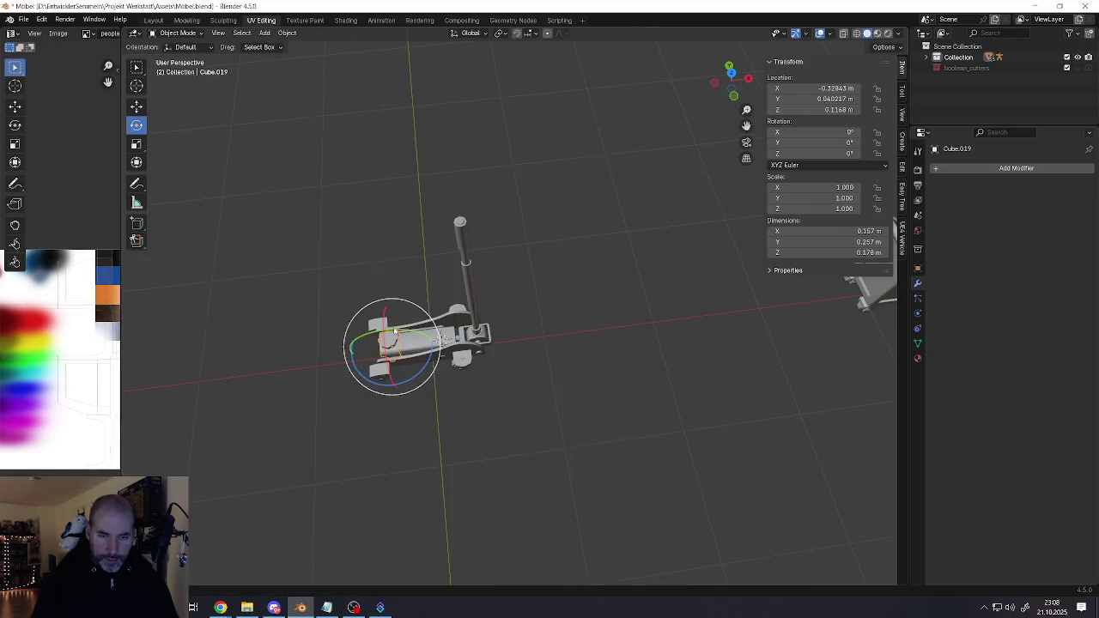
left_click(453, 362)
scroll(454, 363, "up", 6)
mouse_move(479, 338)
middle_mouse_down()
mouse_move(487, 335)
mouse_move(414, 331)
mouse_move(414, 359)
mouse_move(413, 322)
mouse_move(495, 392)
mouse_move(483, 344)
mouse_move(491, 412)
middle_mouse_up()
left_click(476, 337)
scroll(424, 352, "down", 3)
scroll(412, 322, "down", 2)
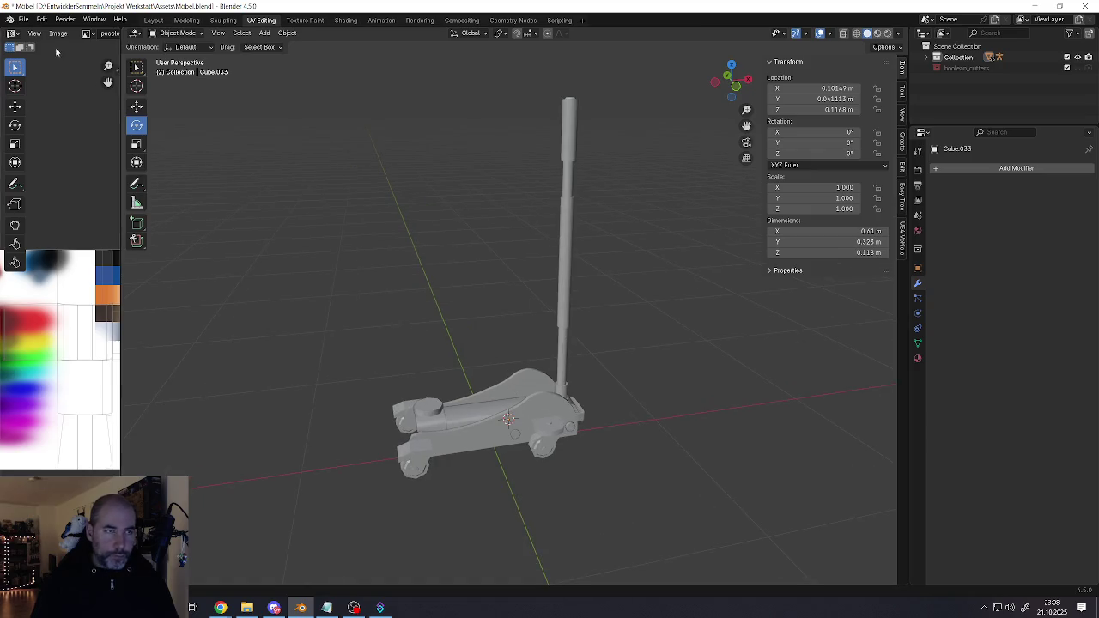
left_click(23, 19)
left_click(39, 88)
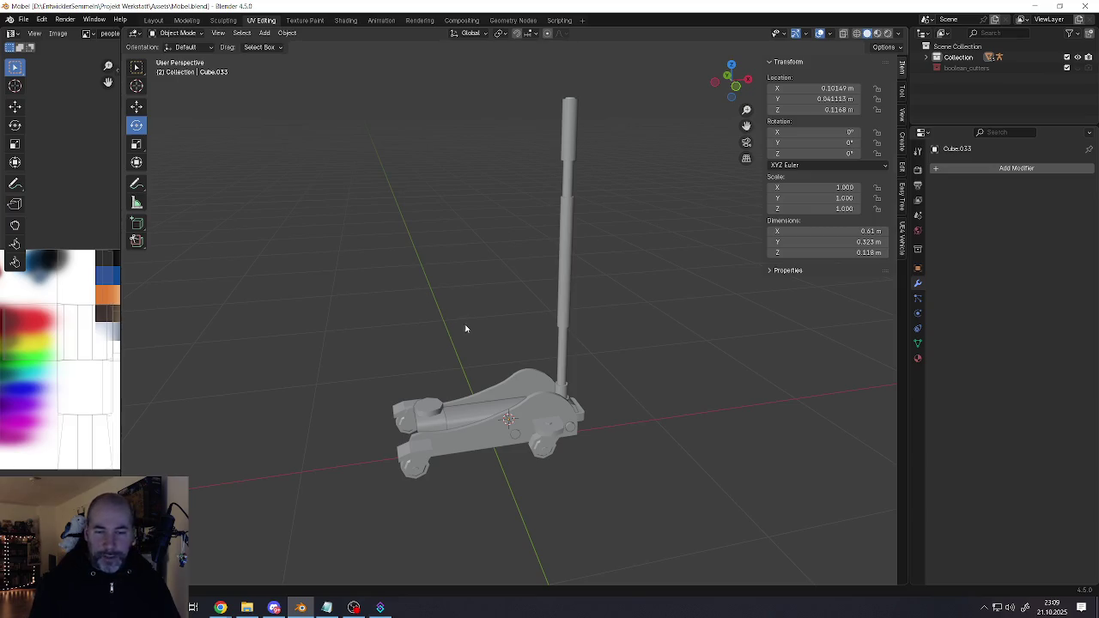
mouse_move(465, 329)
middle_mouse_down()
mouse_move(510, 330)
mouse_move(455, 383)
mouse_move(460, 369)
middle_mouse_up()
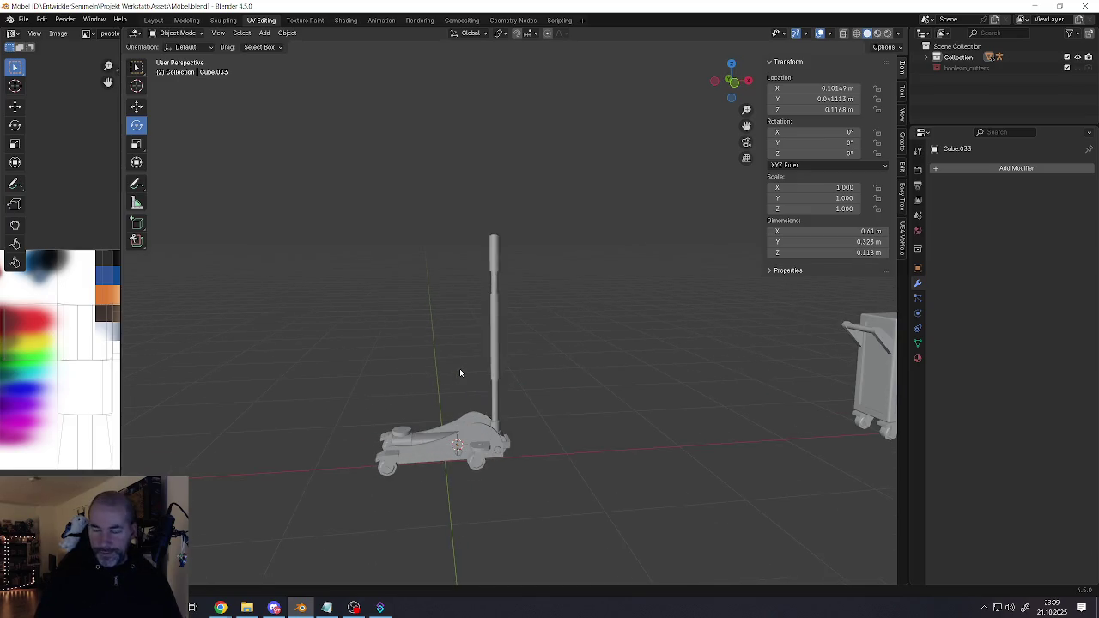
Select the floor jack and move it beside the rolling tool cabinet
middle_click_drag(459, 368, 475, 407)
scroll(456, 382, "down", 5)
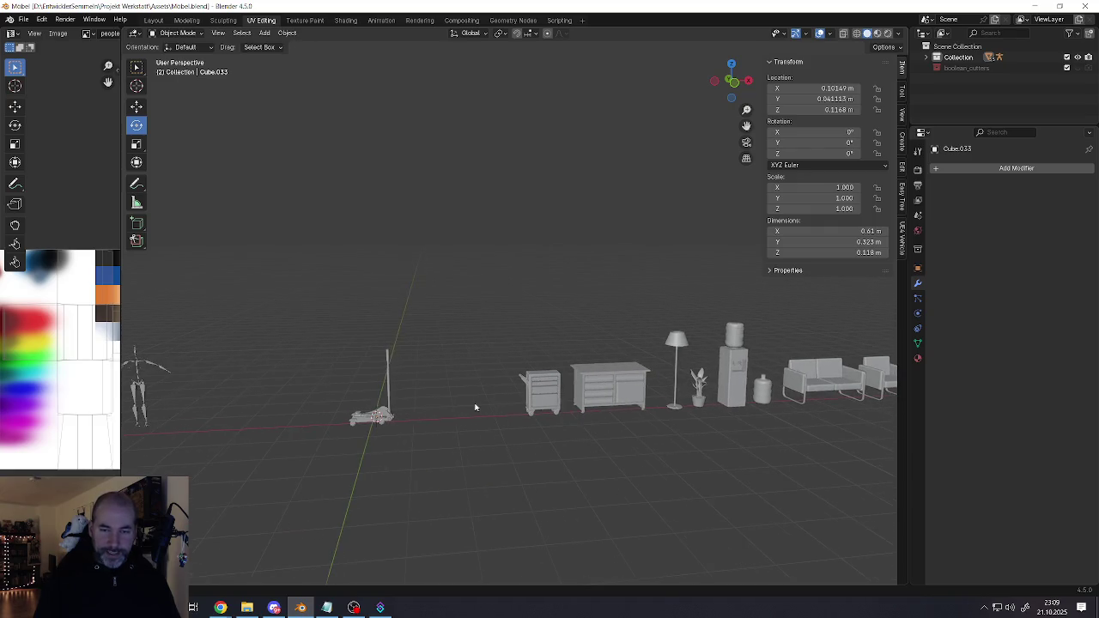
left_click(388, 418)
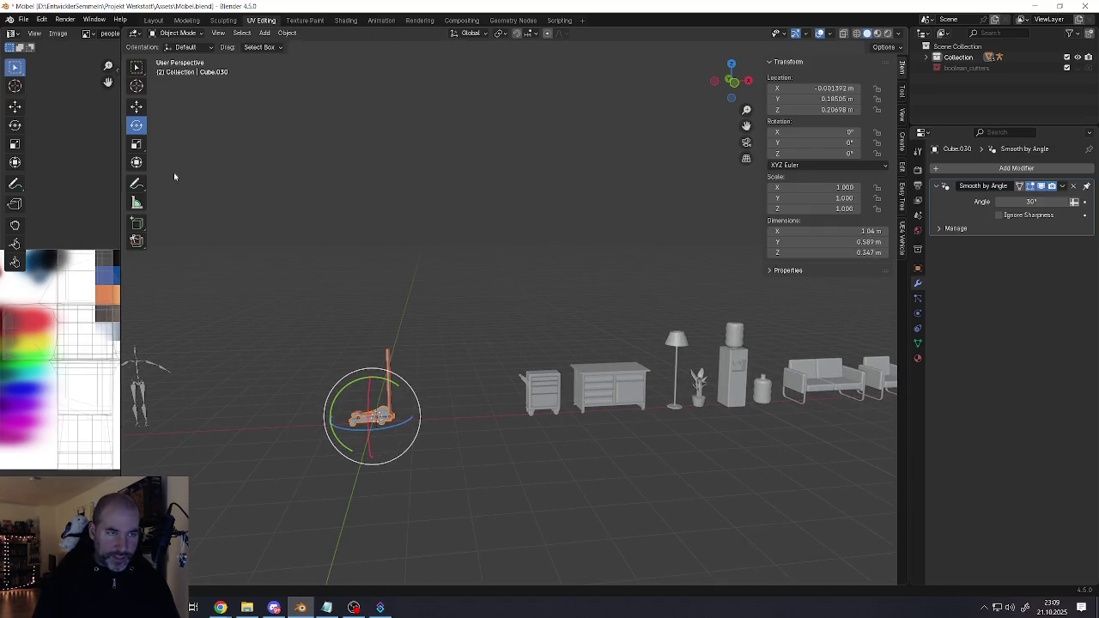
left_click(137, 106)
left_click_drag(418, 418, 541, 404)
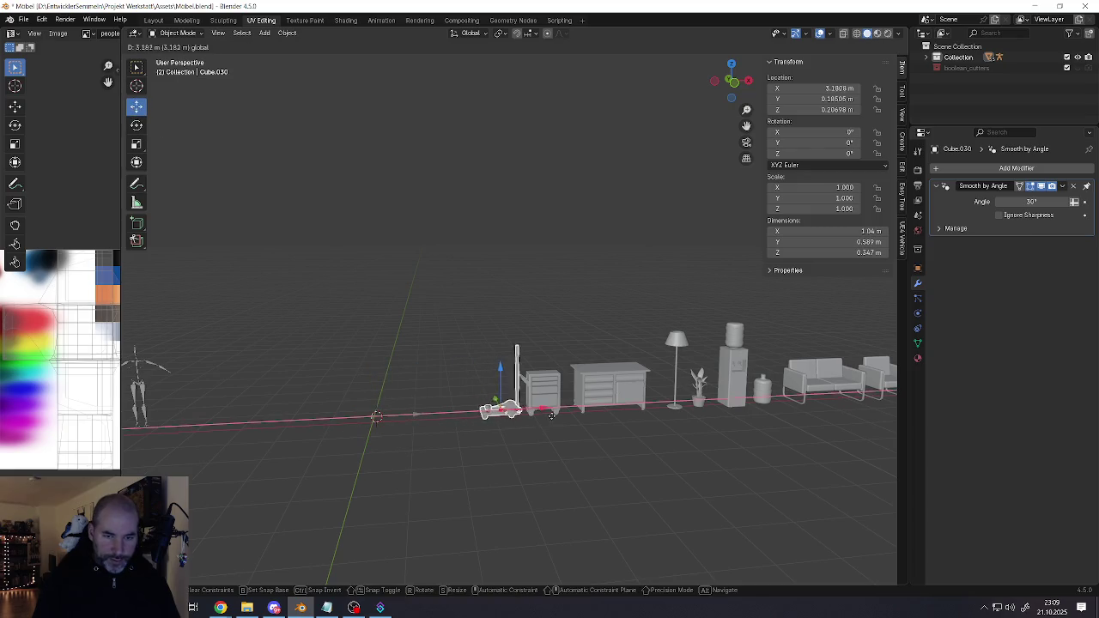
scroll(591, 385, "up", 4)
middle_click_drag(541, 394, 511, 419)
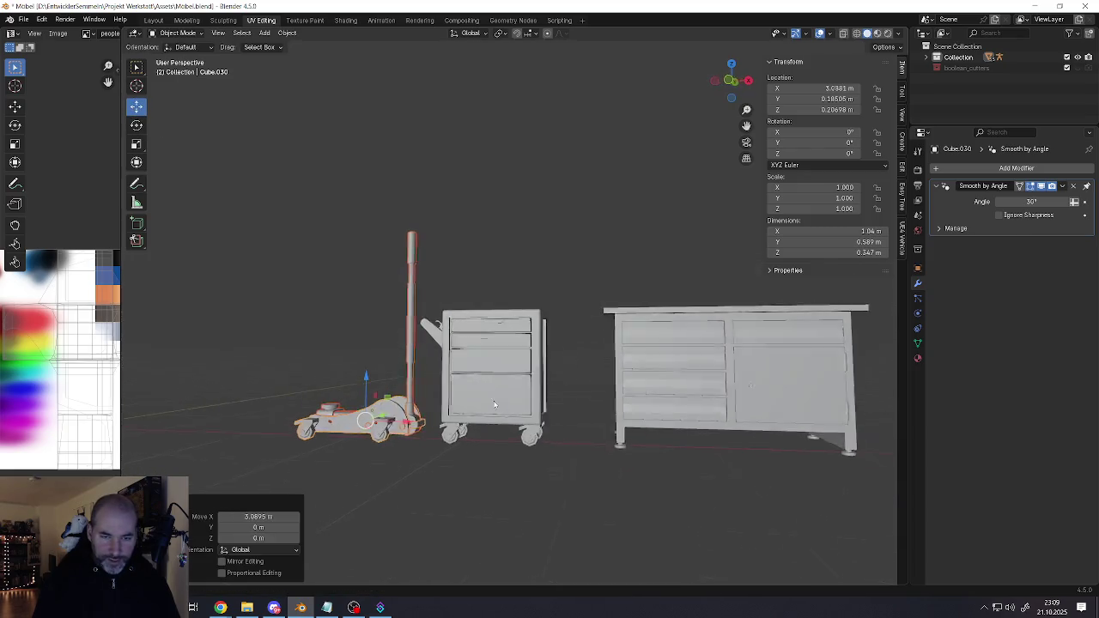
scroll(511, 419, "down", 3)
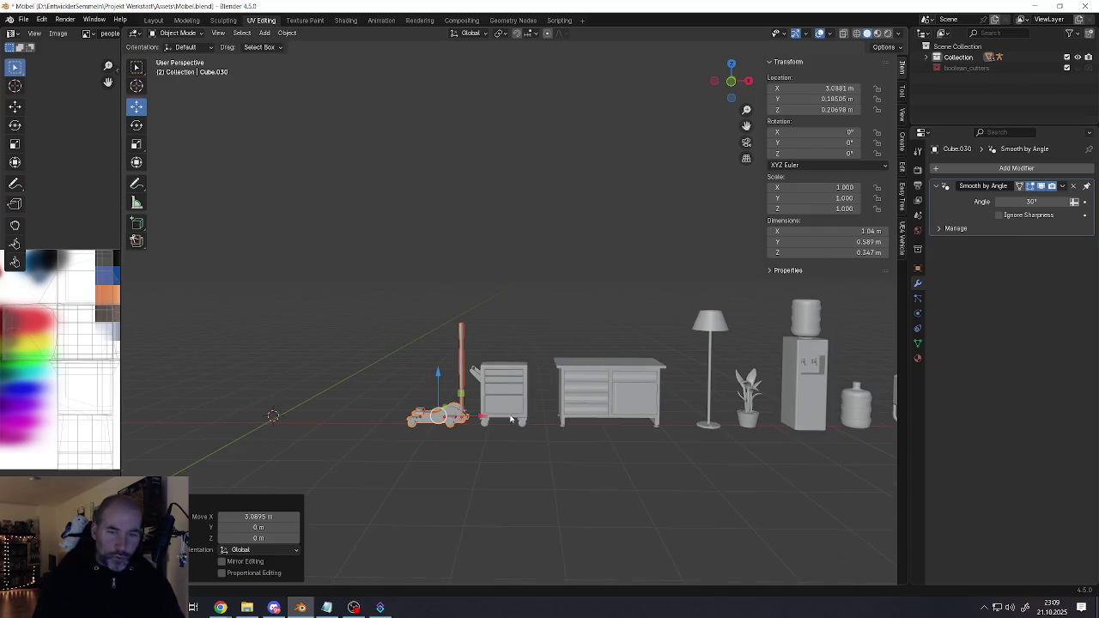
scroll(511, 420, "down", 3)
Undo the move so the jack returns to X −0.001392 m, and frame it
key("ctrl+z")
scroll(404, 415, "up", 3)
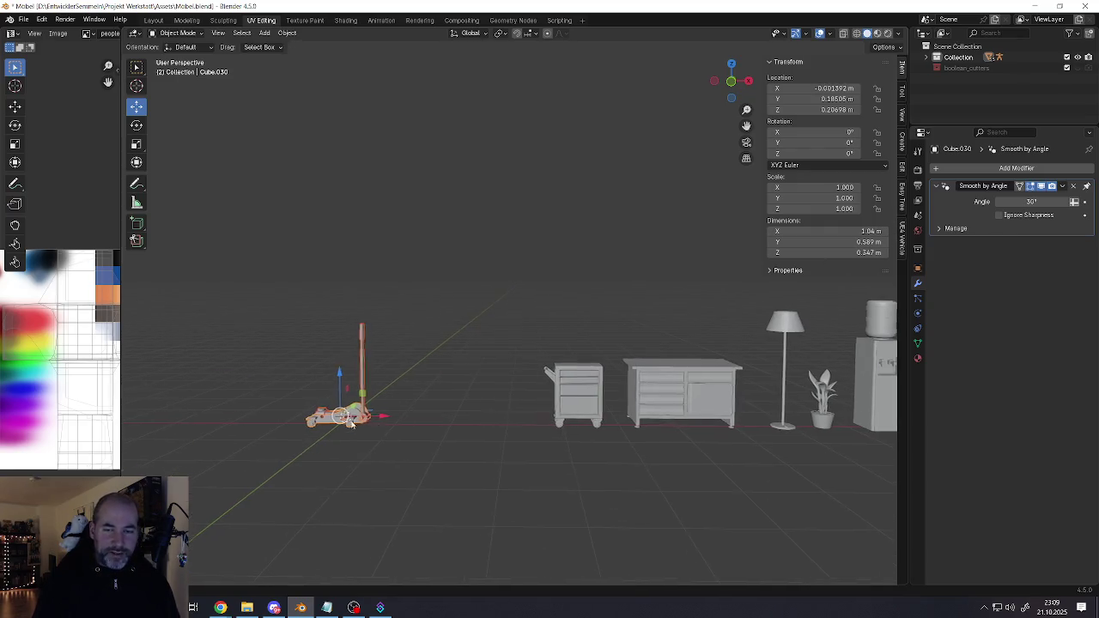
scroll(403, 415, "down", 2, "ctrl")
scroll(403, 413, "down", 5, "ctrl")
scroll(401, 409, "down", 2, "ctrl")
scroll(402, 409, "up", 5, "ctrl")
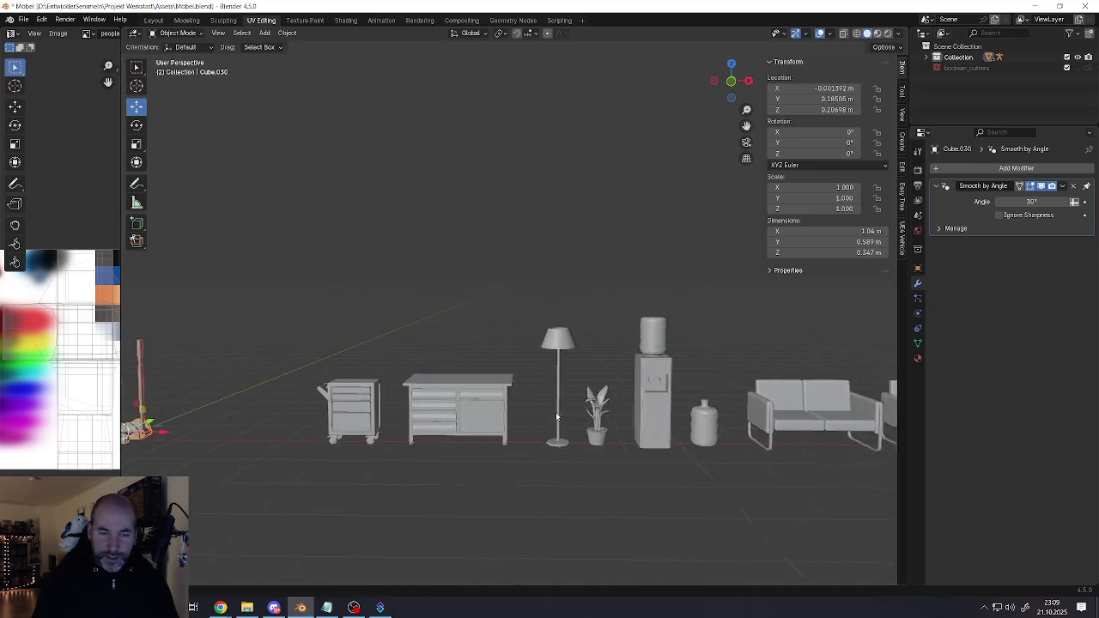
scroll(556, 412, "up", 2, "ctrl")
scroll(492, 367, "up", 4)
key("KP_Decimal")
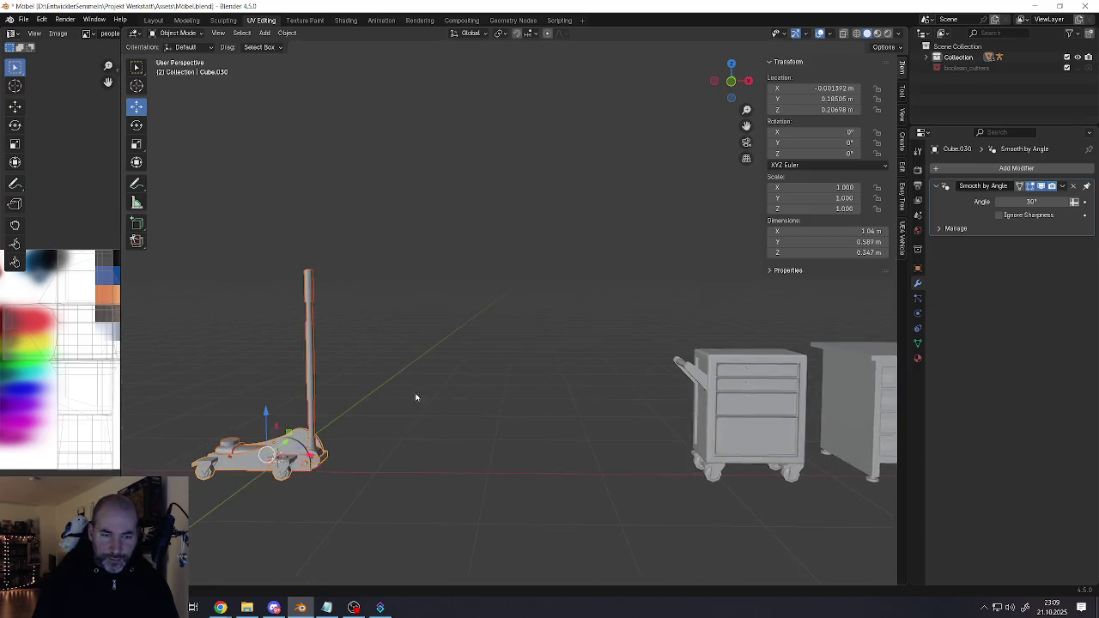
left_click(23, 19)
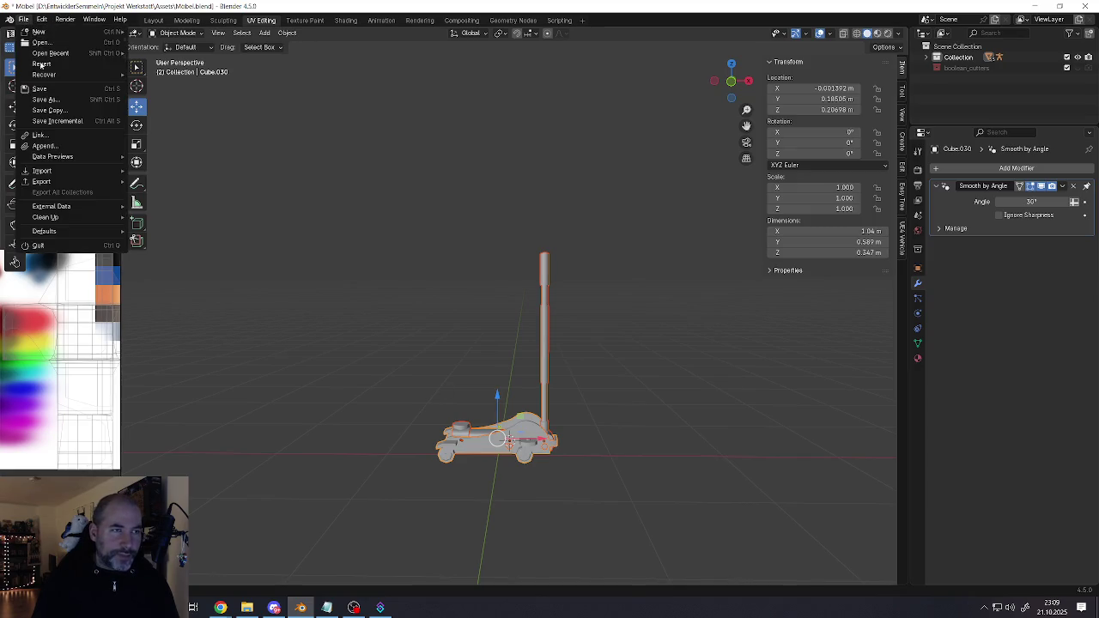
Save the scene to Mobel.blend, switch to another app and back, then close Blender
left_click(35, 88)
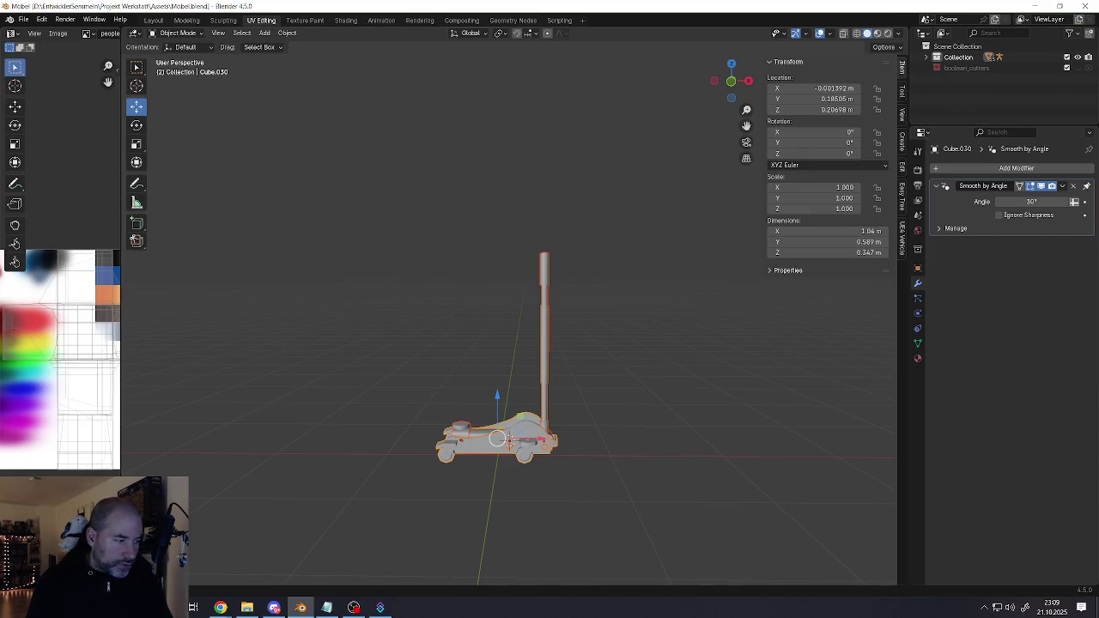
key("alt+Tab")
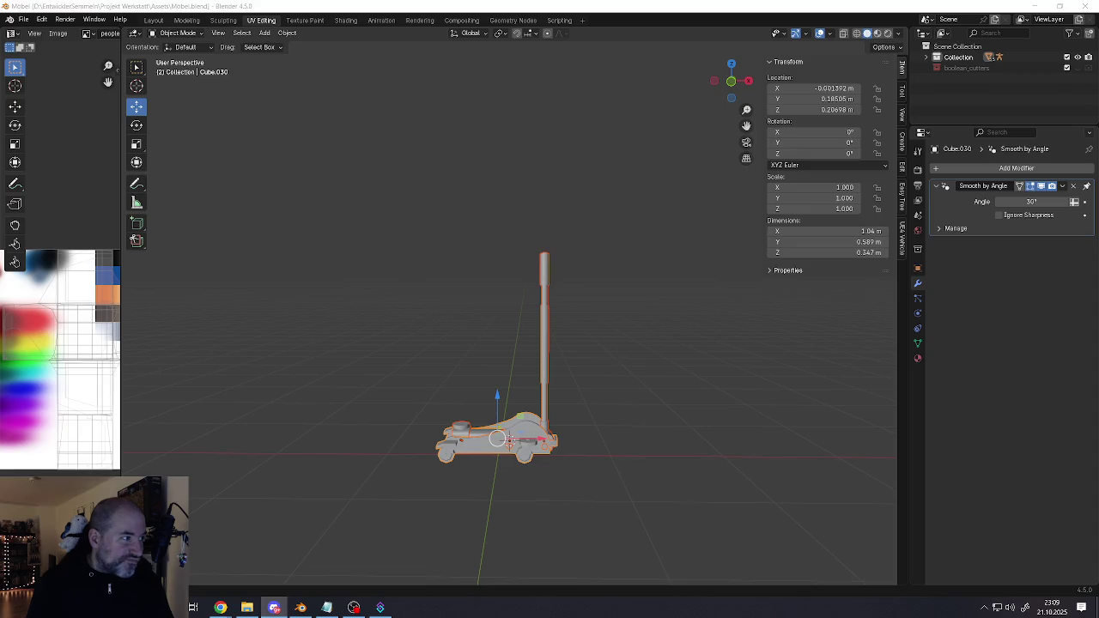
key("alt+Tab")
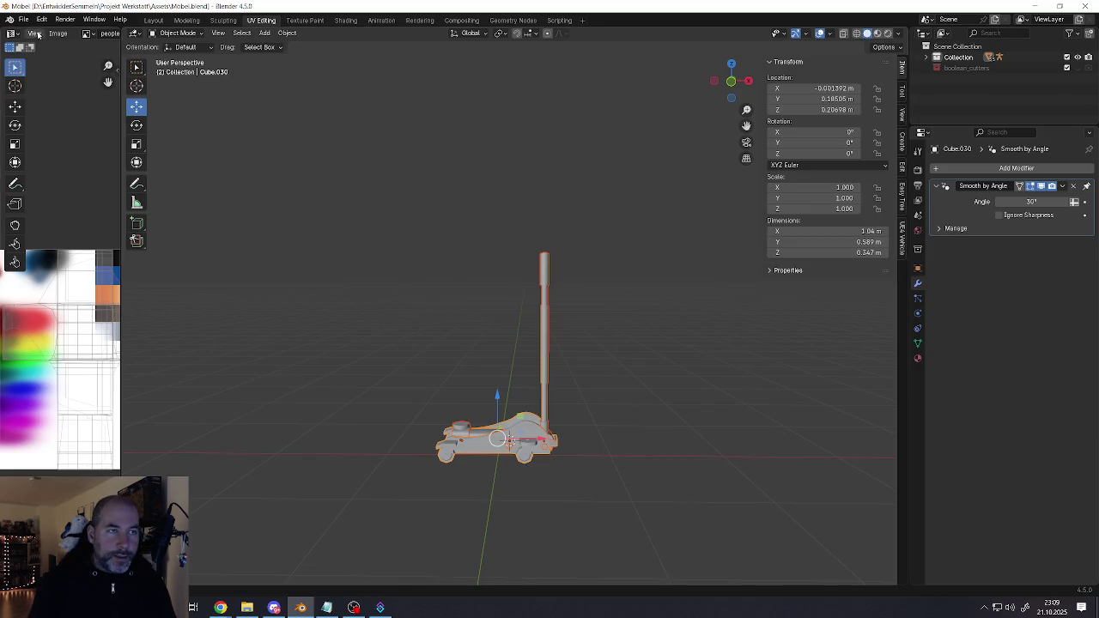
left_click(1082, 7)
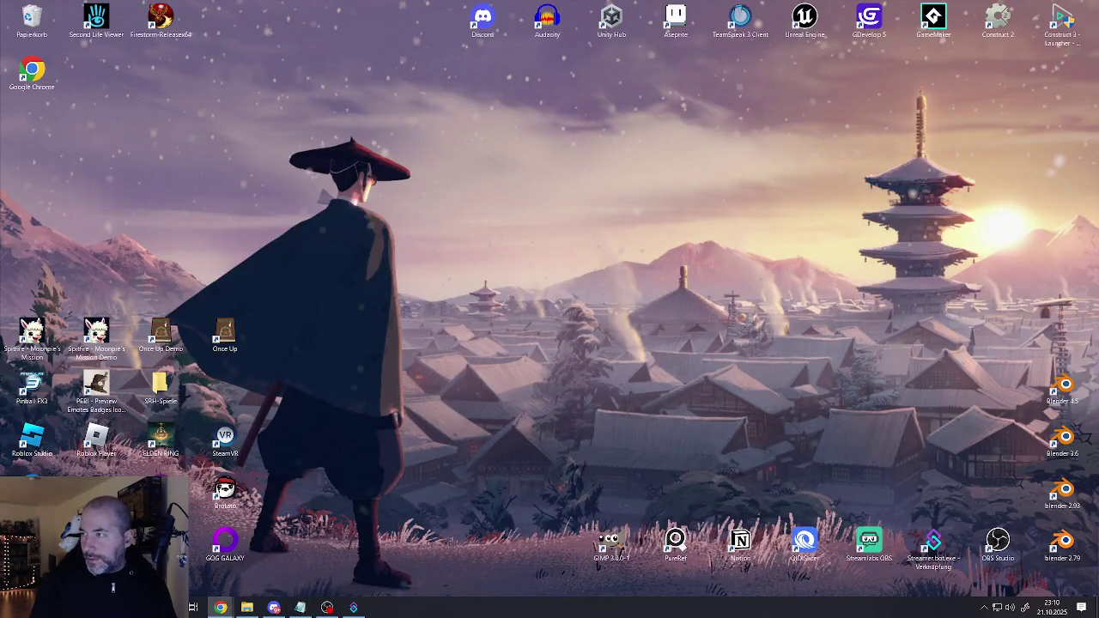
Open Chrome to twitch.tv and expand the full followed-channels list
left_click(221, 607)
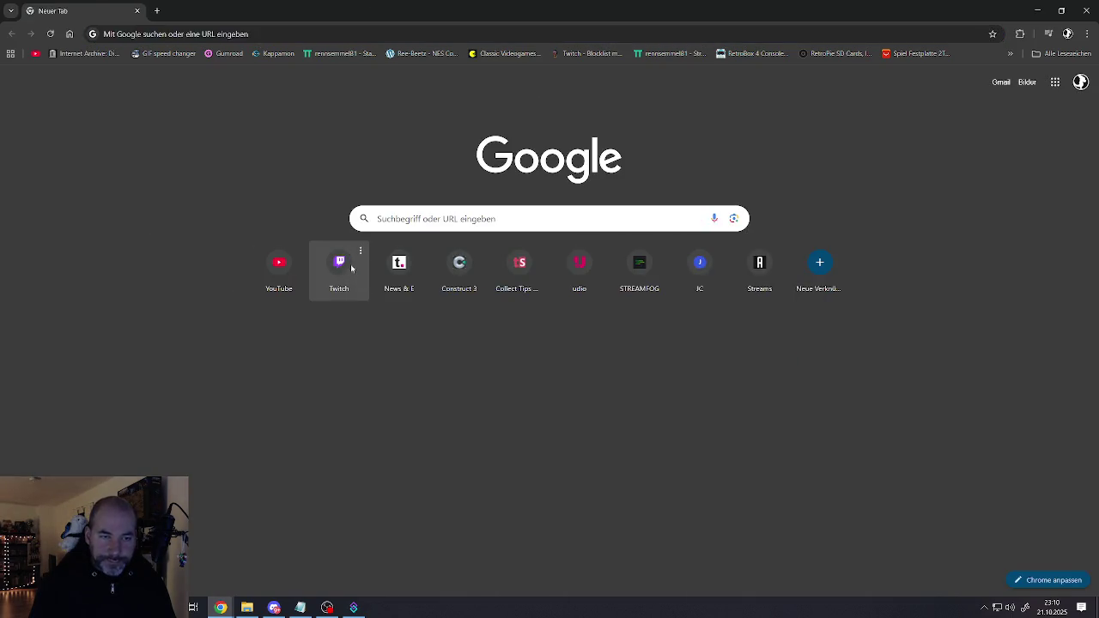
left_click(351, 269)
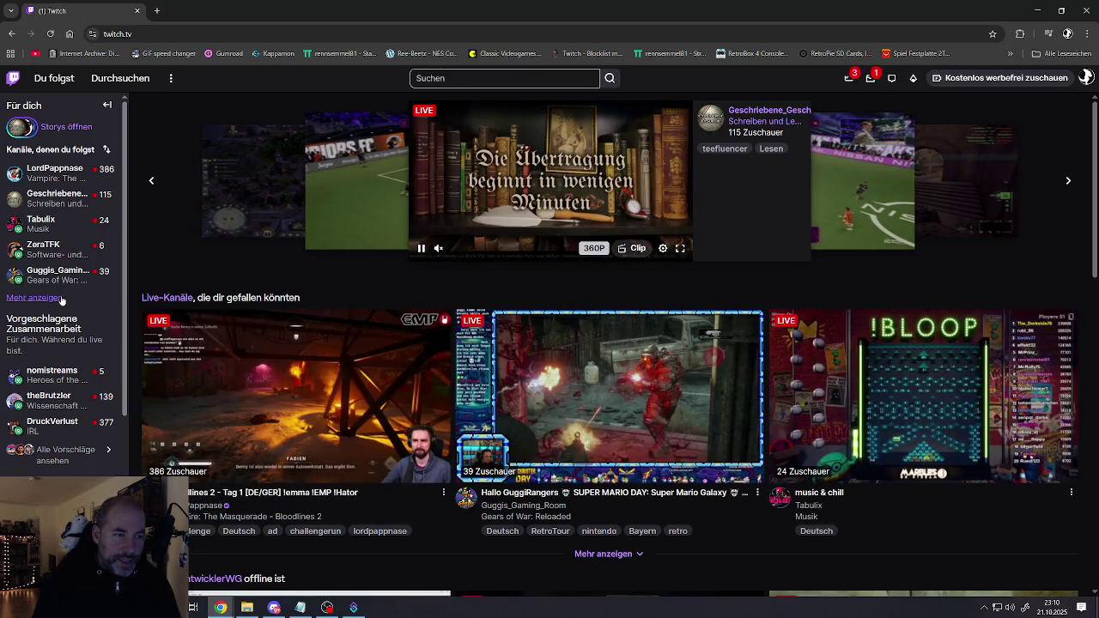
left_click(34, 298)
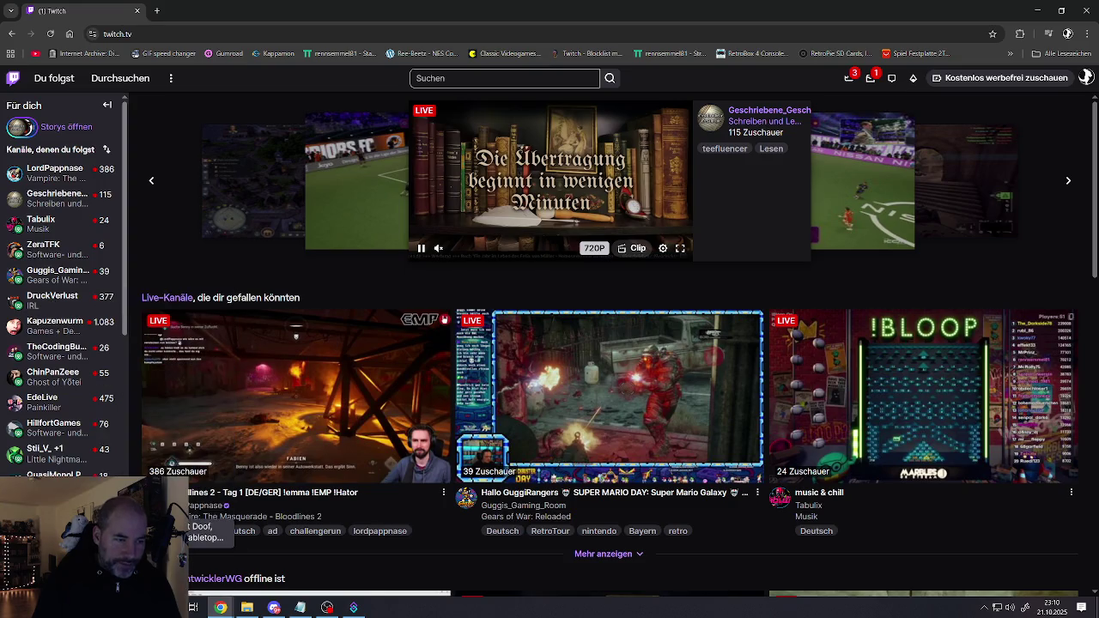
Scroll through the followed-channels sidebar and back up to the top
scroll(65, 284, "down", 2)
scroll(65, 283, "down", 2)
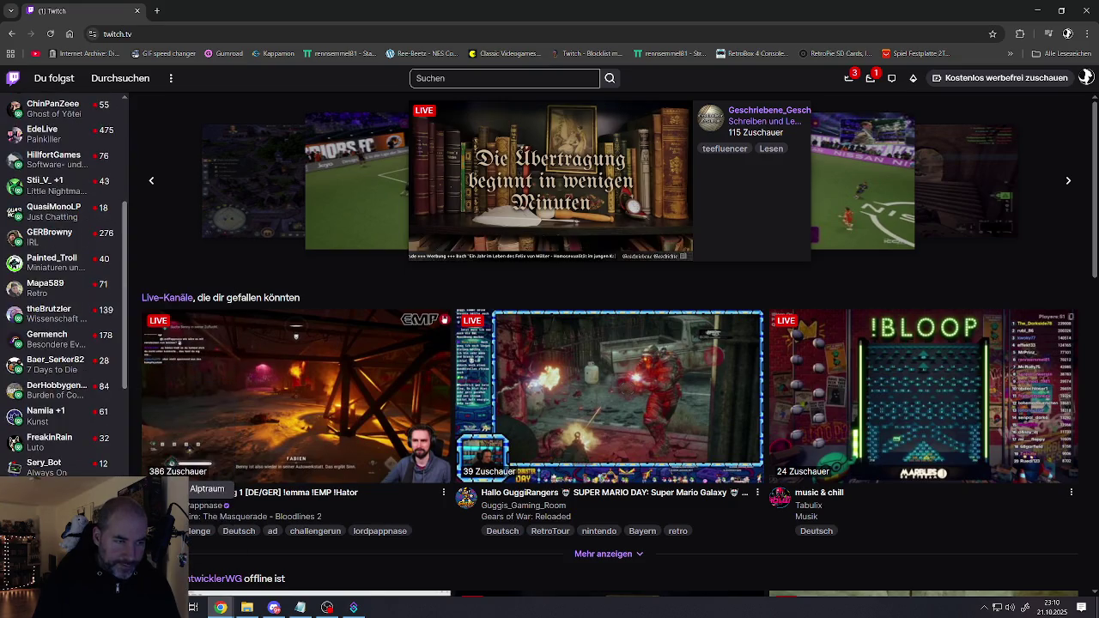
scroll(51, 172, "down", 3)
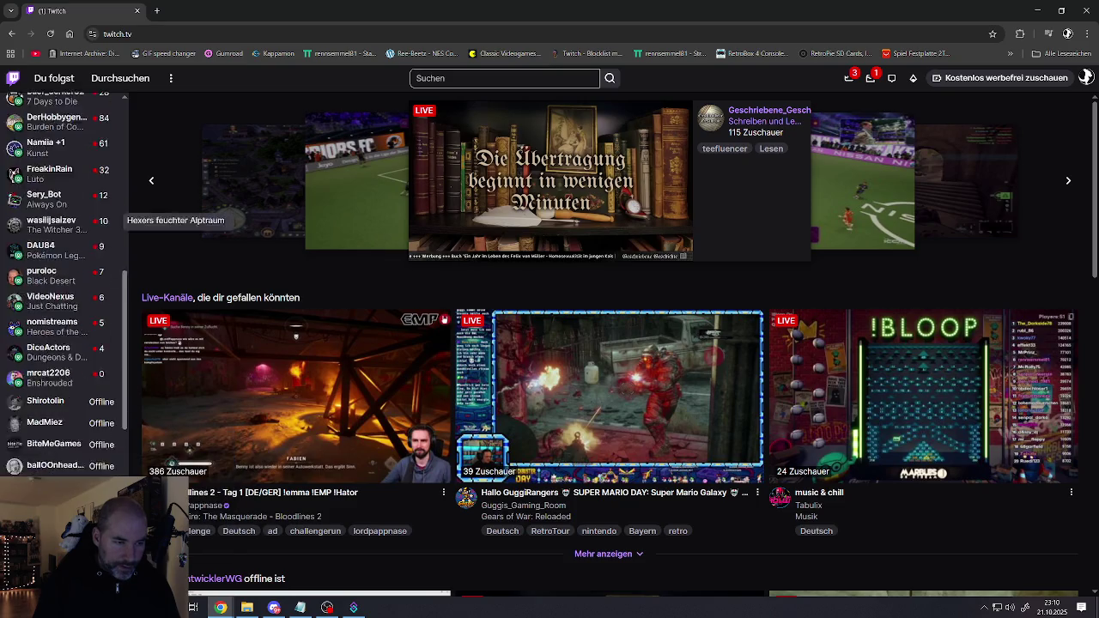
scroll(30, 423, "up", 1)
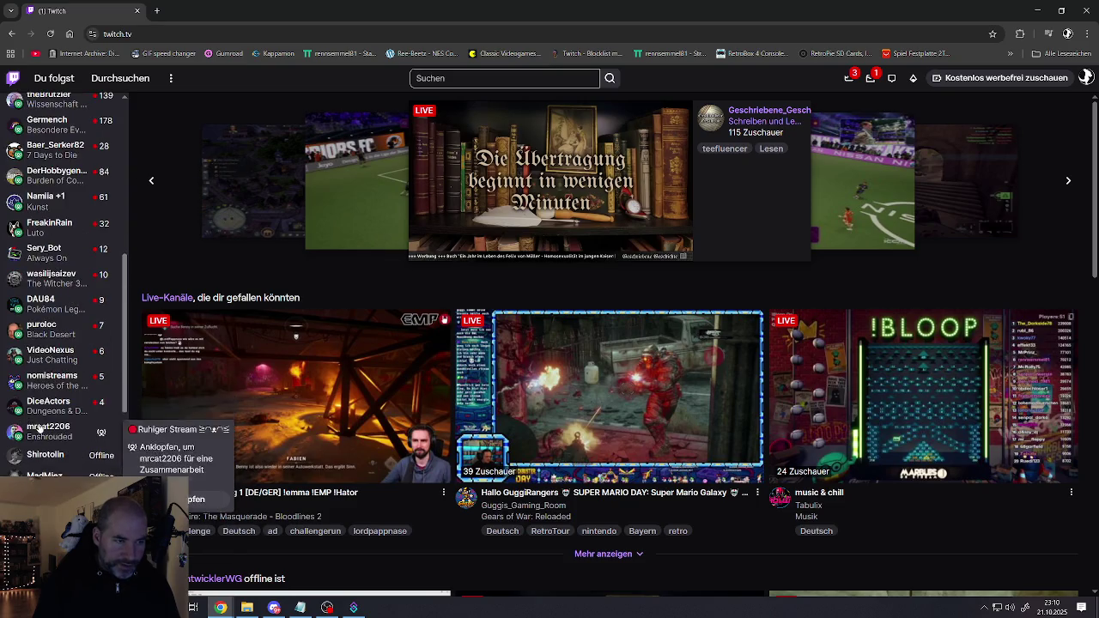
scroll(43, 438, "up", 1)
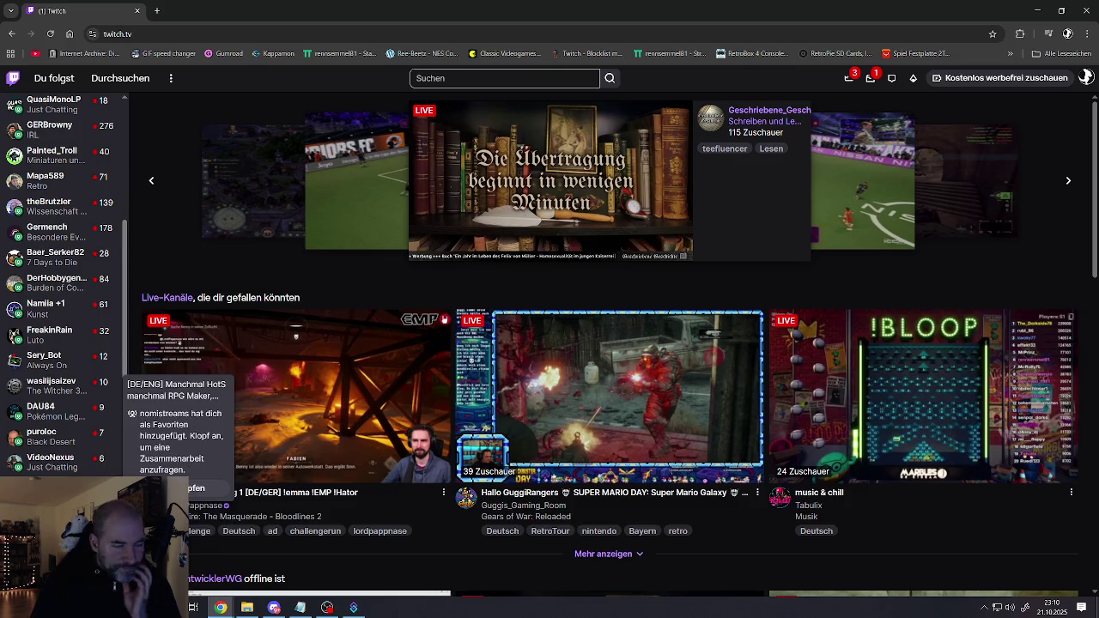
scroll(54, 447, "up", 1)
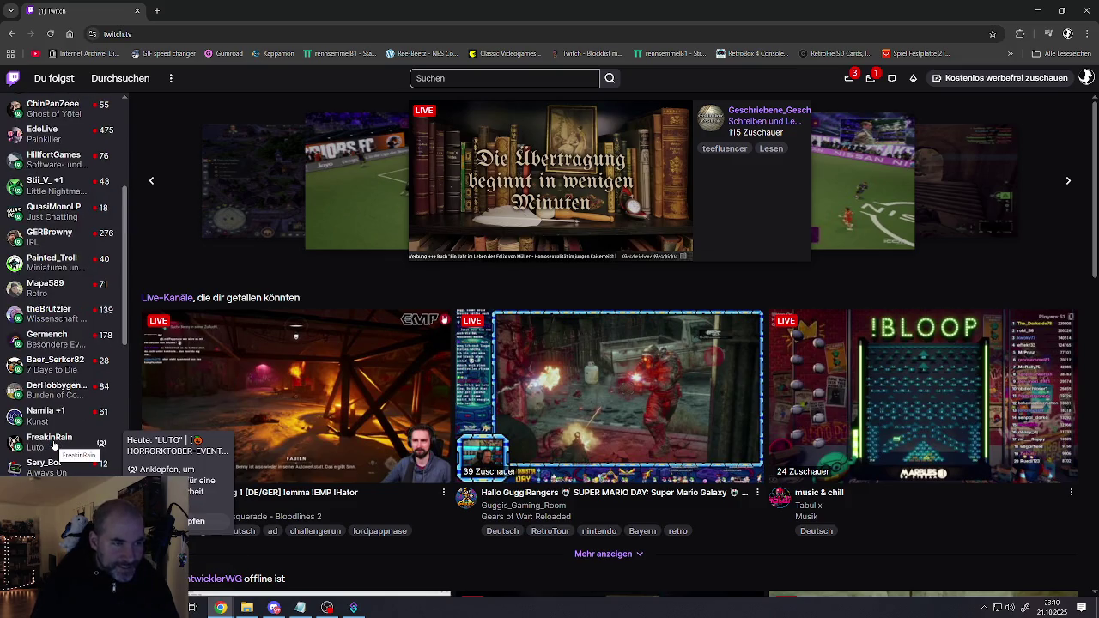
scroll(52, 439, "up", 1)
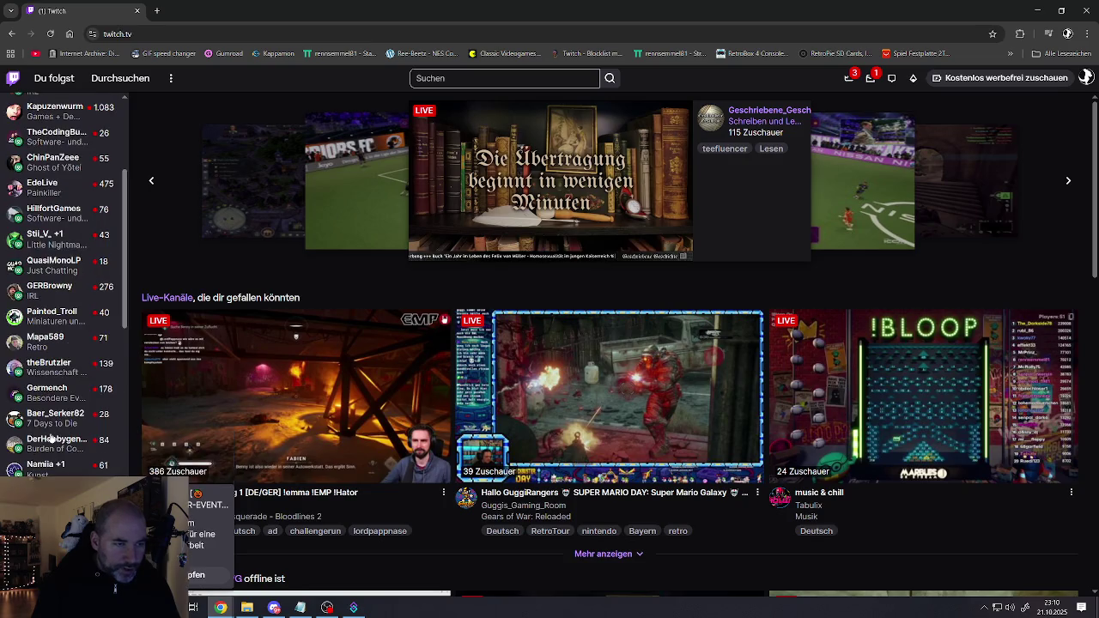
mouse_move(51, 443)
scroll(52, 439, "up", 1)
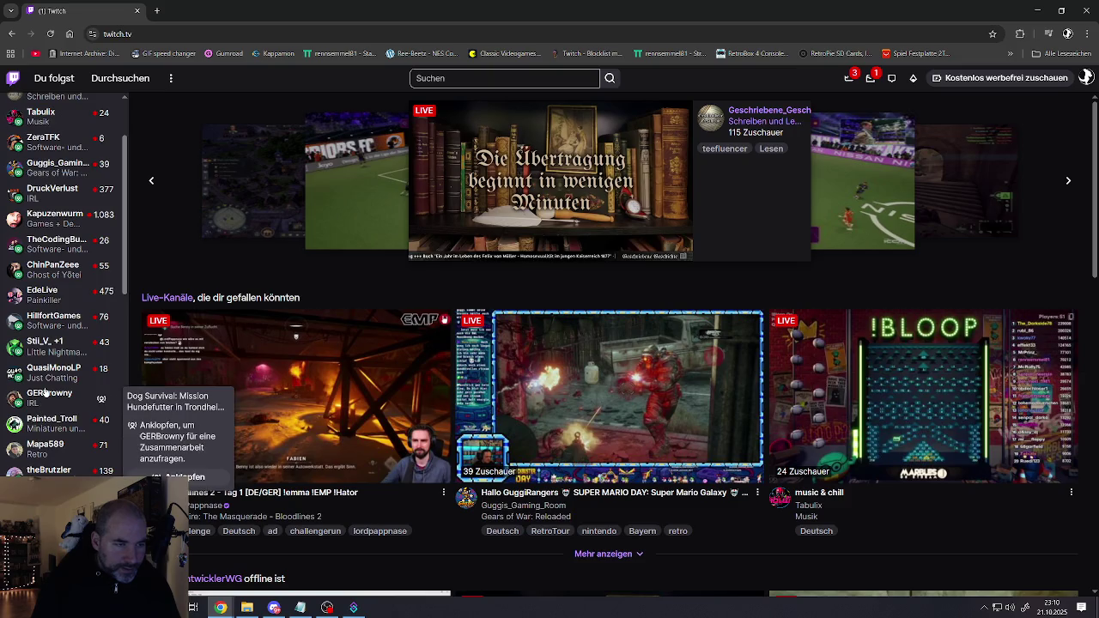
scroll(55, 411, "up", 1)
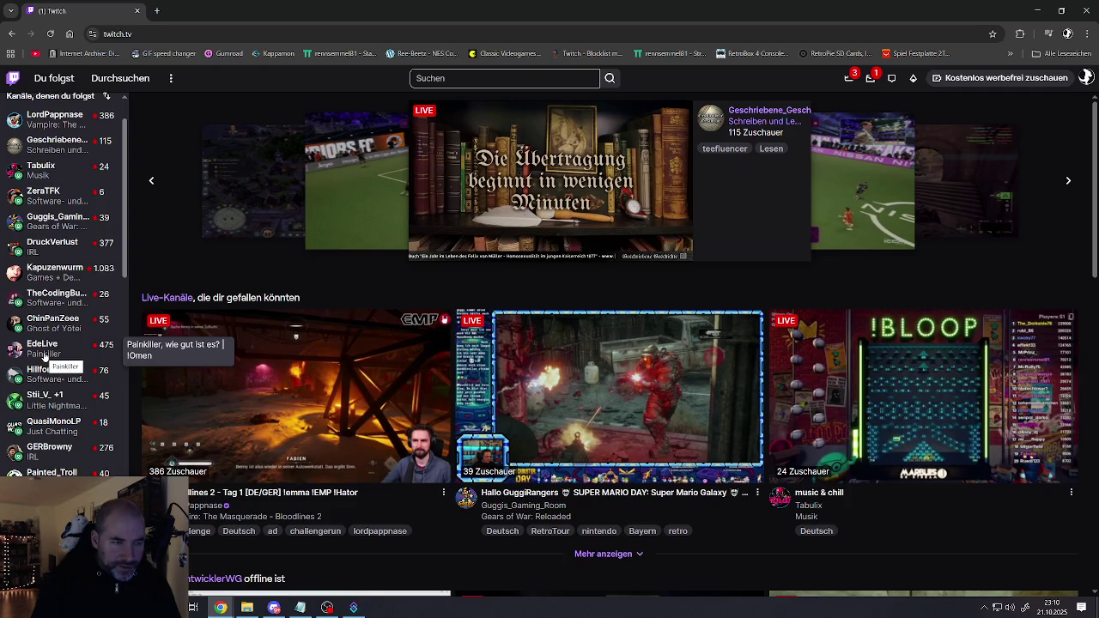
scroll(44, 355, "up", 1)
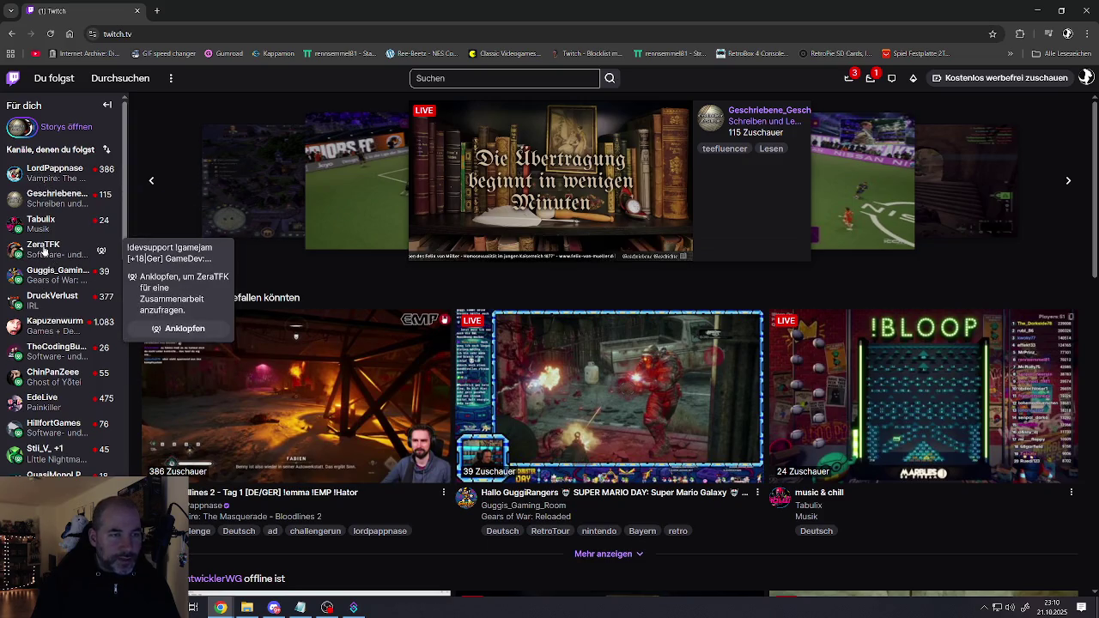
scroll(41, 428, "down", 4)
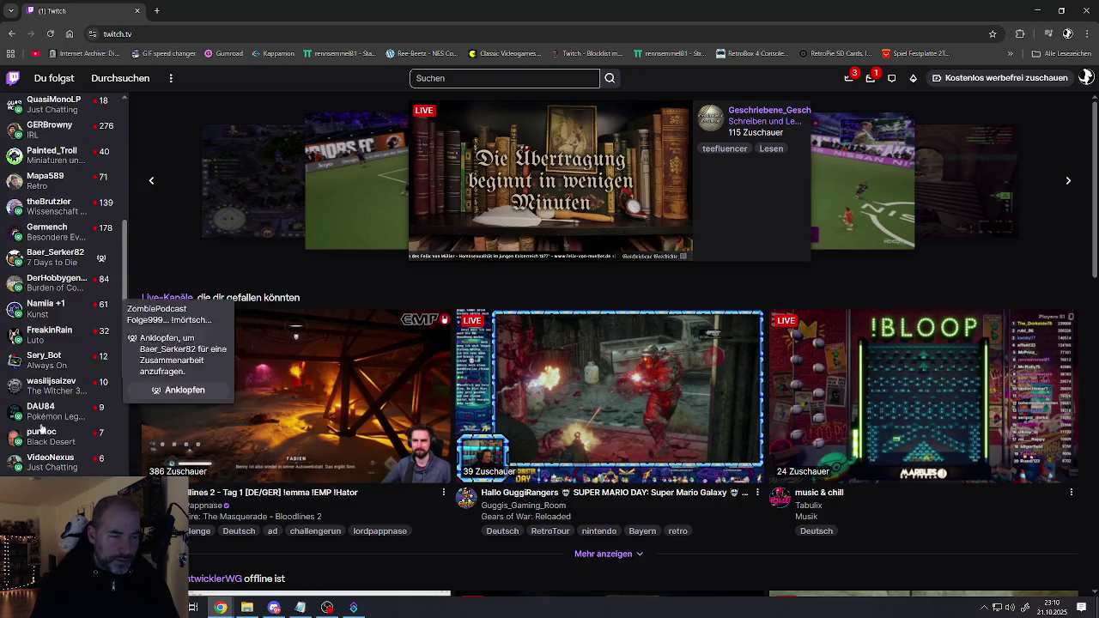
scroll(40, 434, "up", 1)
scroll(39, 438, "up", 2)
scroll(37, 442, "up", 2)
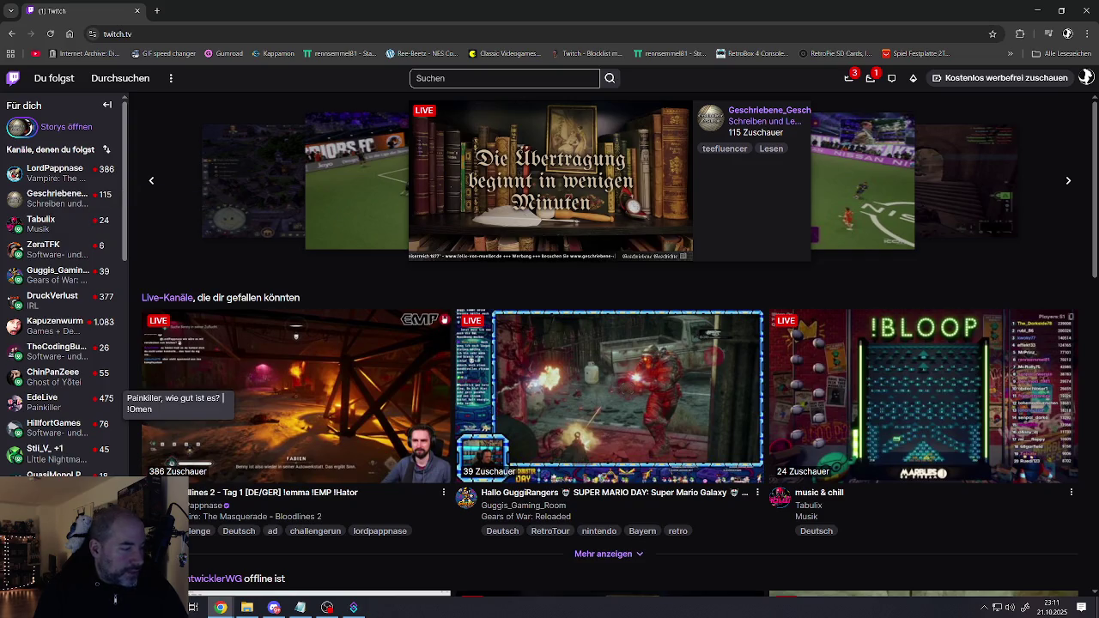
Switch from the browser to Discord to open the shared Ork_Karawane.png image
key("alt+Tab")
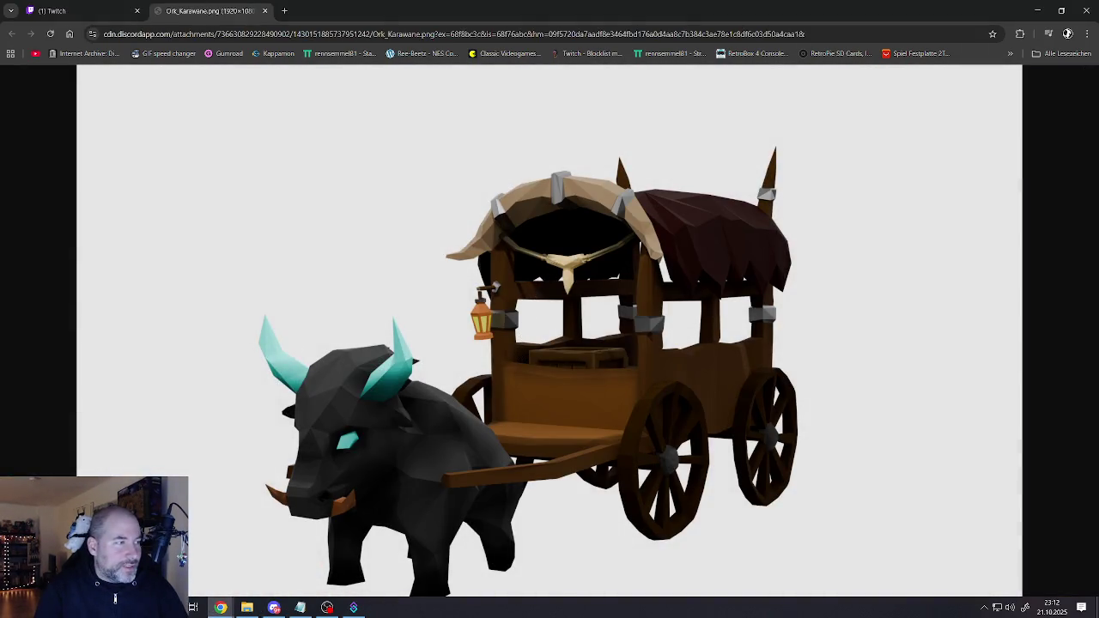
Close the orc caravan and wizard duck image tabs, leaving only the Twitch tab
key("alt+Tab")
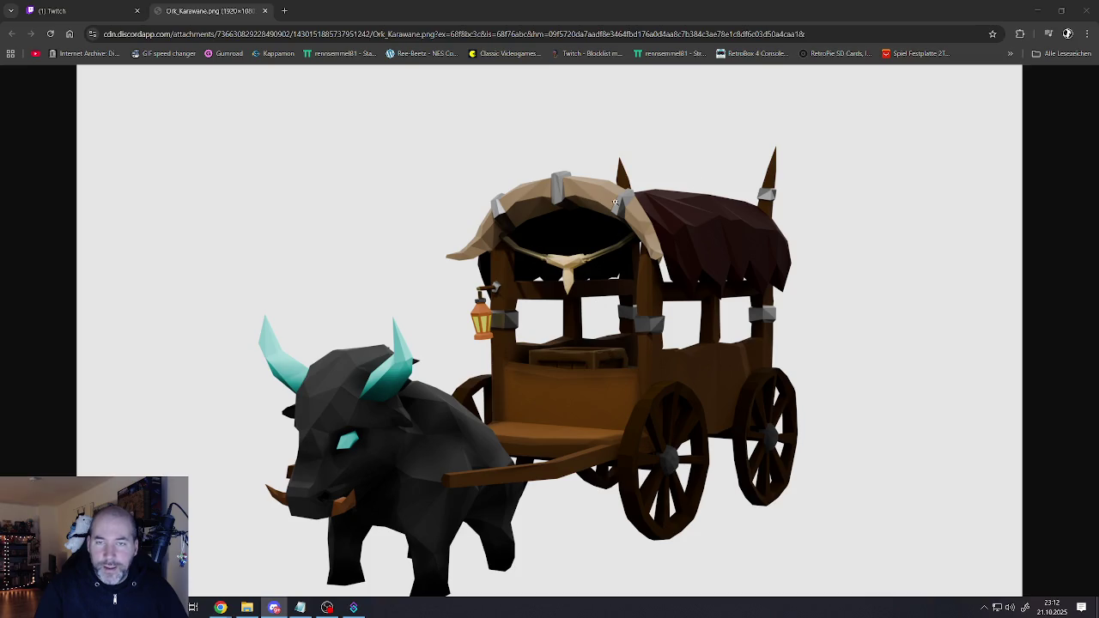
left_click(887, 127)
left_click(264, 10)
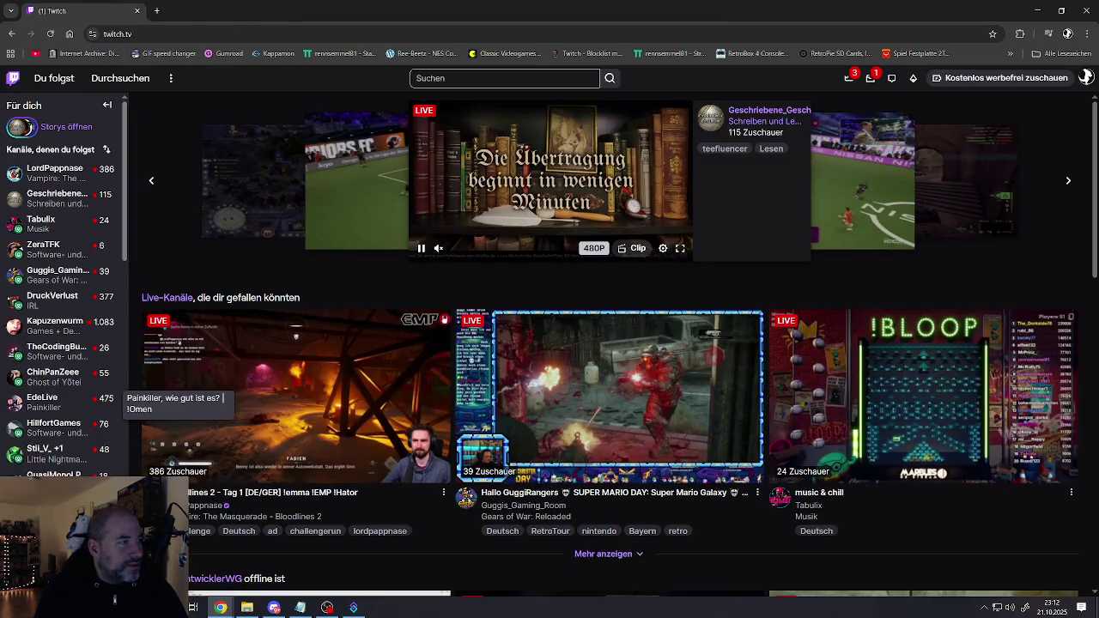
left_click(274, 607)
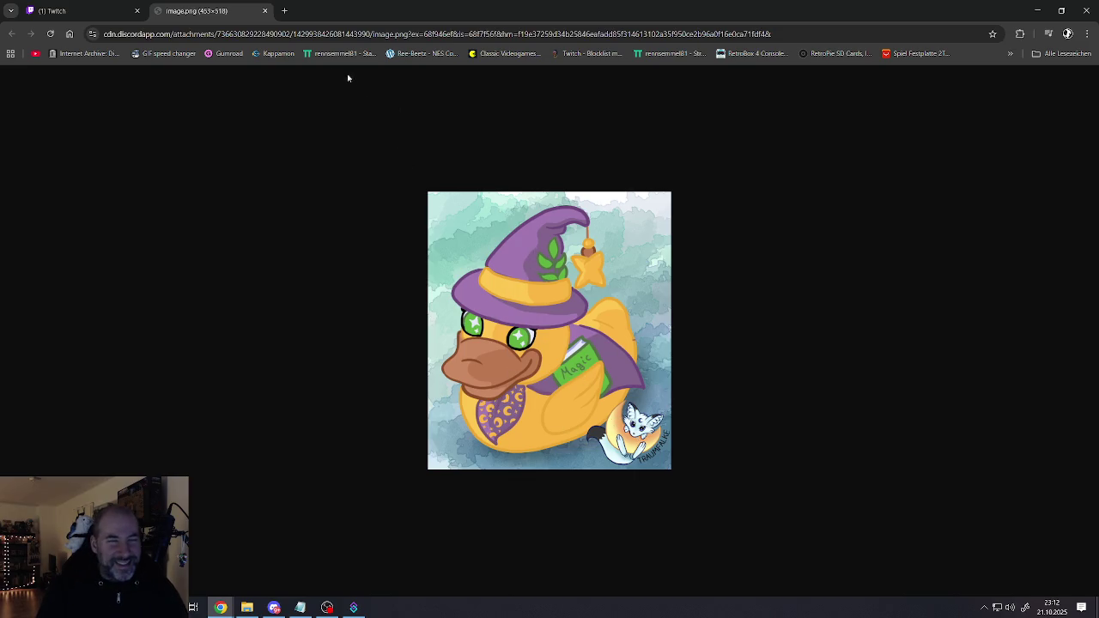
left_click(265, 11)
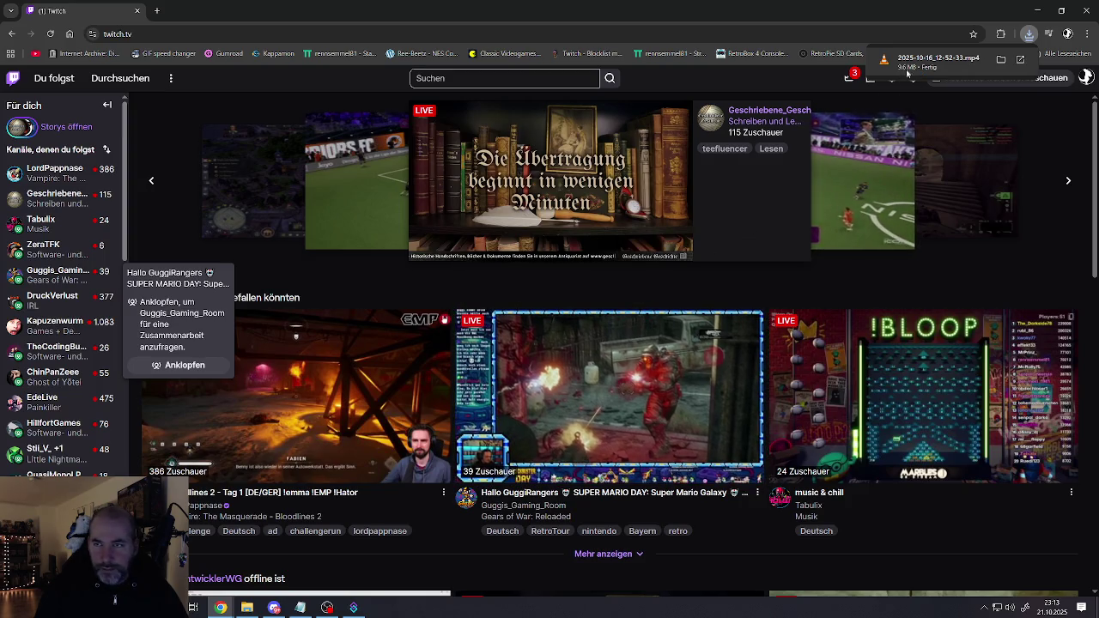
mouse_move(938, 61)
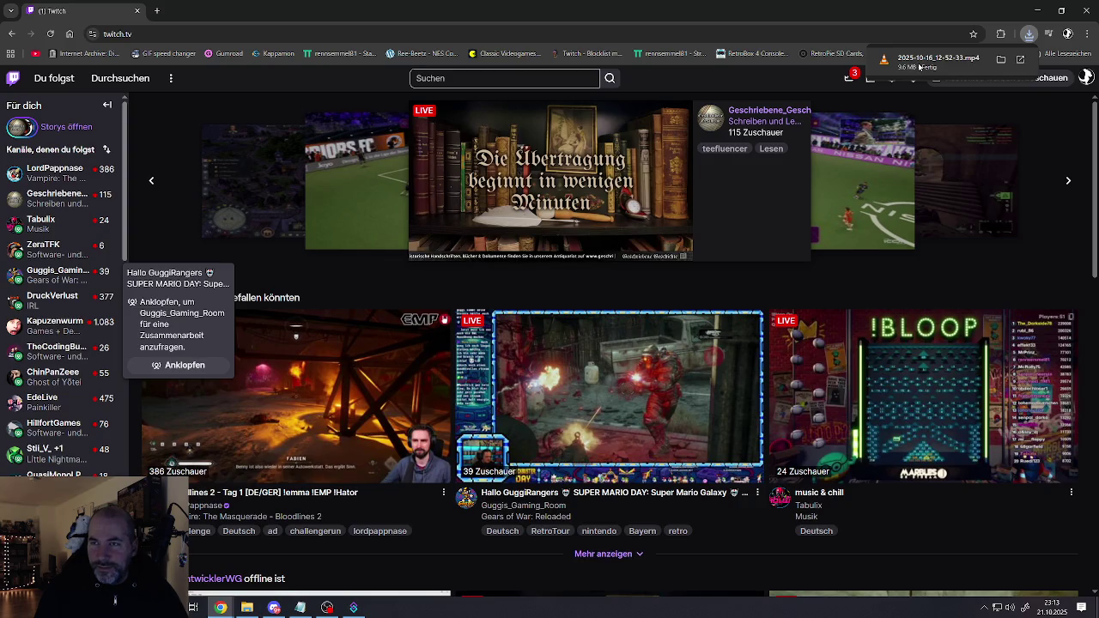
Play the downloaded 2025-10-16_12-52-33.mp4 in VLC, minimise Chrome, then close the player
left_click(929, 69)
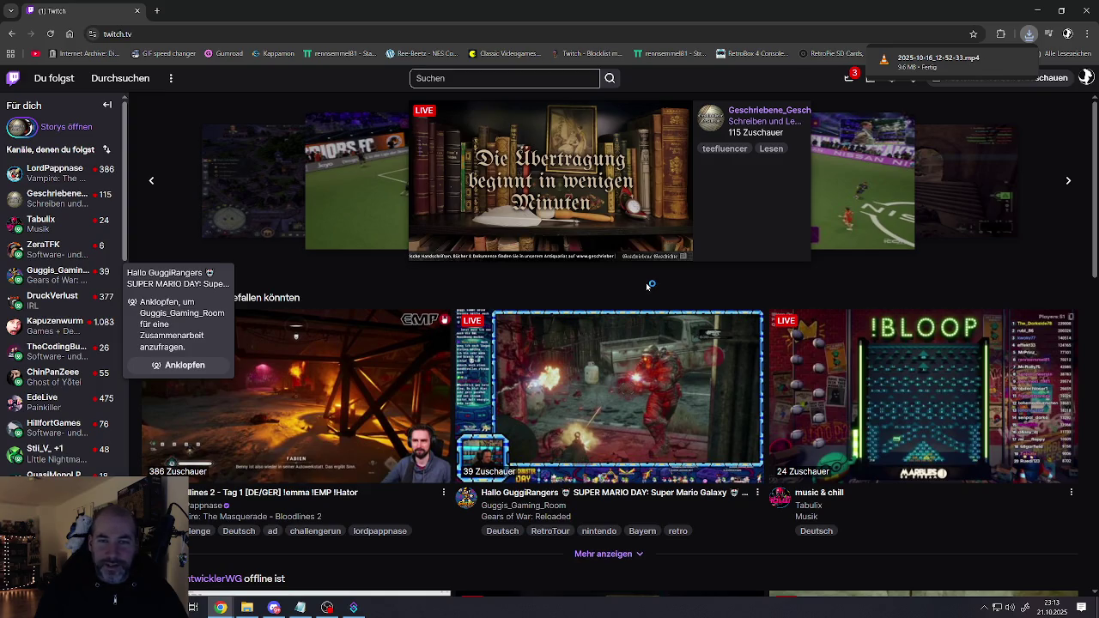
left_click(1041, 12)
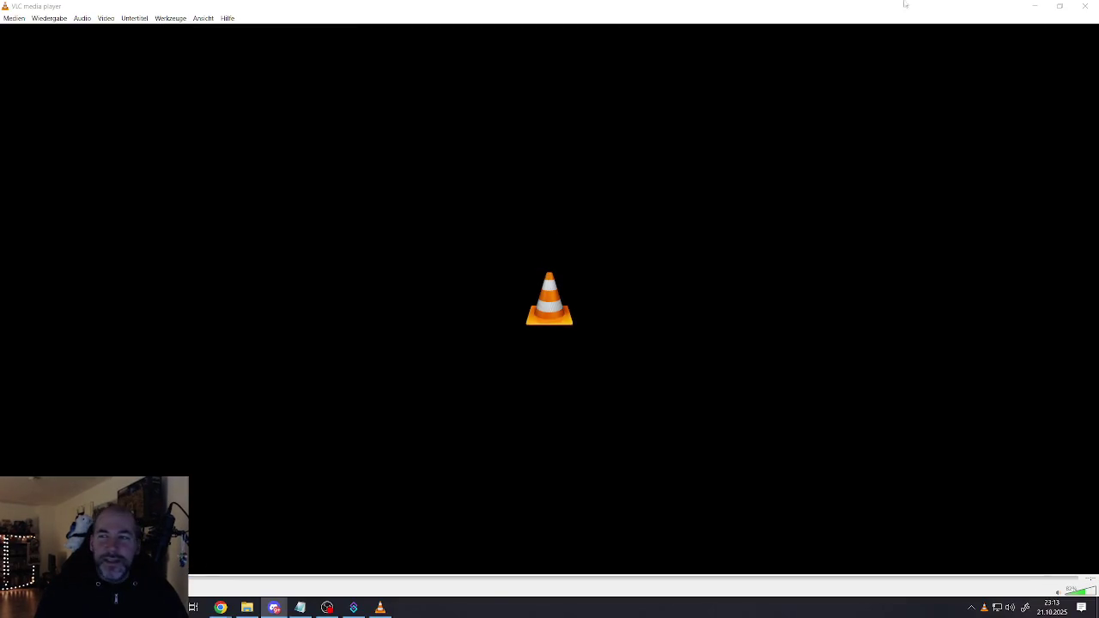
left_click(1085, 6)
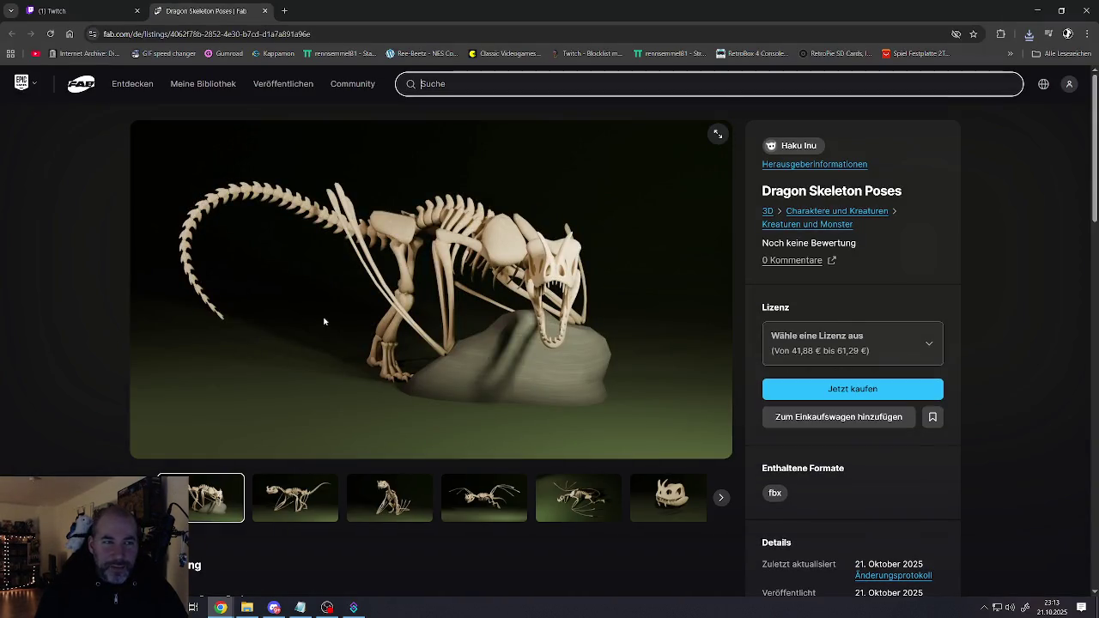
Step through the Dragon Skeleton Poses gallery thumbnails to the group-of-skeletons render
scroll(324, 321, "down", 1)
scroll(316, 329, "up", 1)
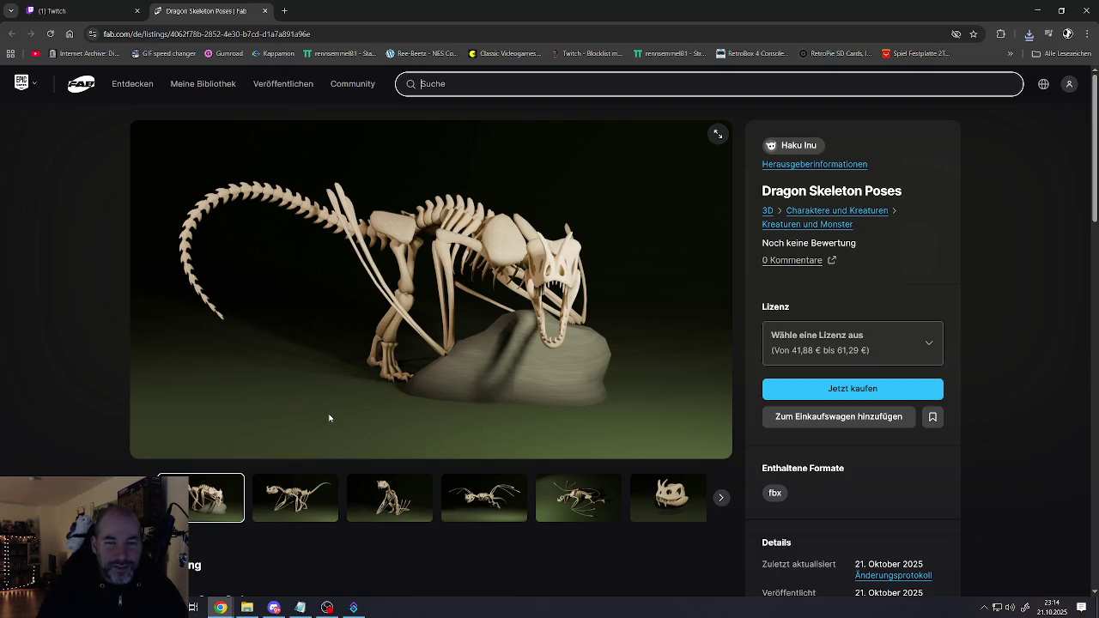
left_click(297, 498)
left_click(380, 500)
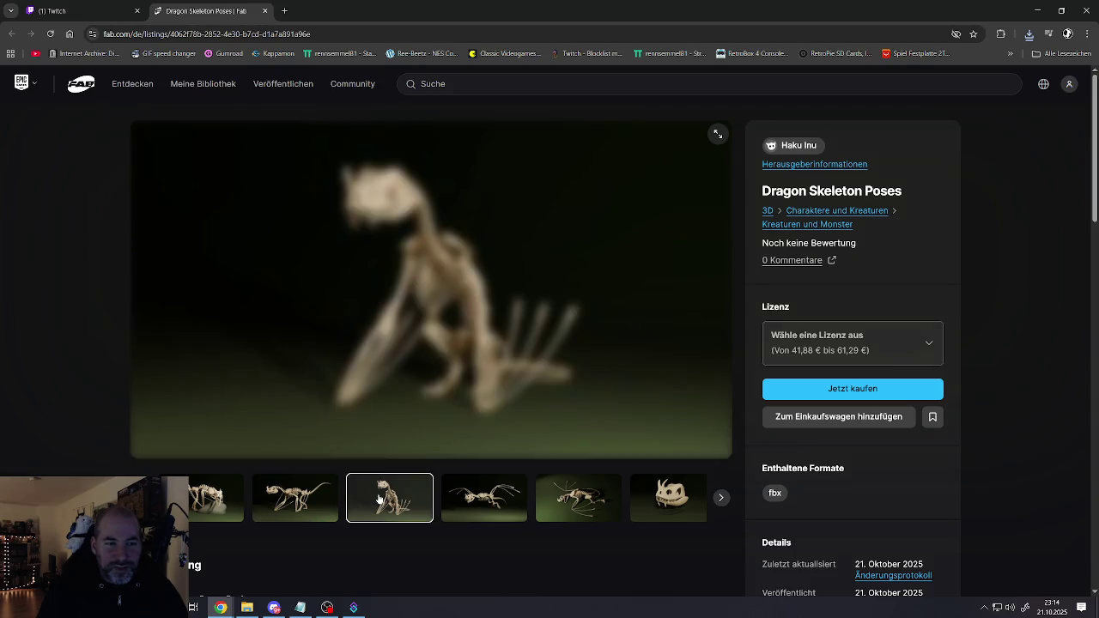
left_click(465, 498)
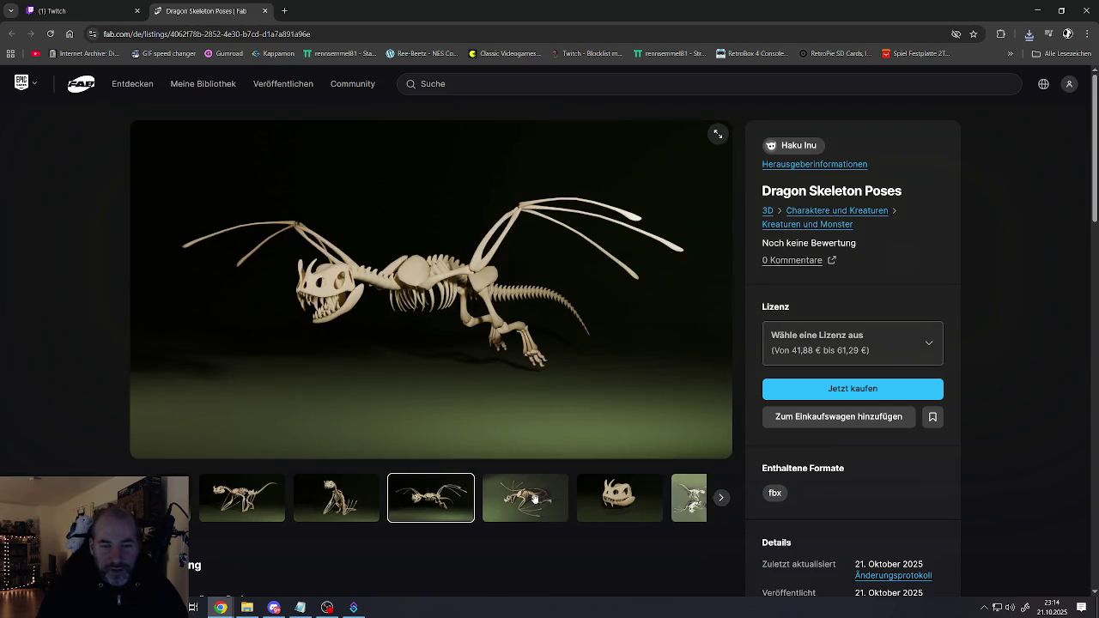
left_click(535, 499)
left_click(598, 493)
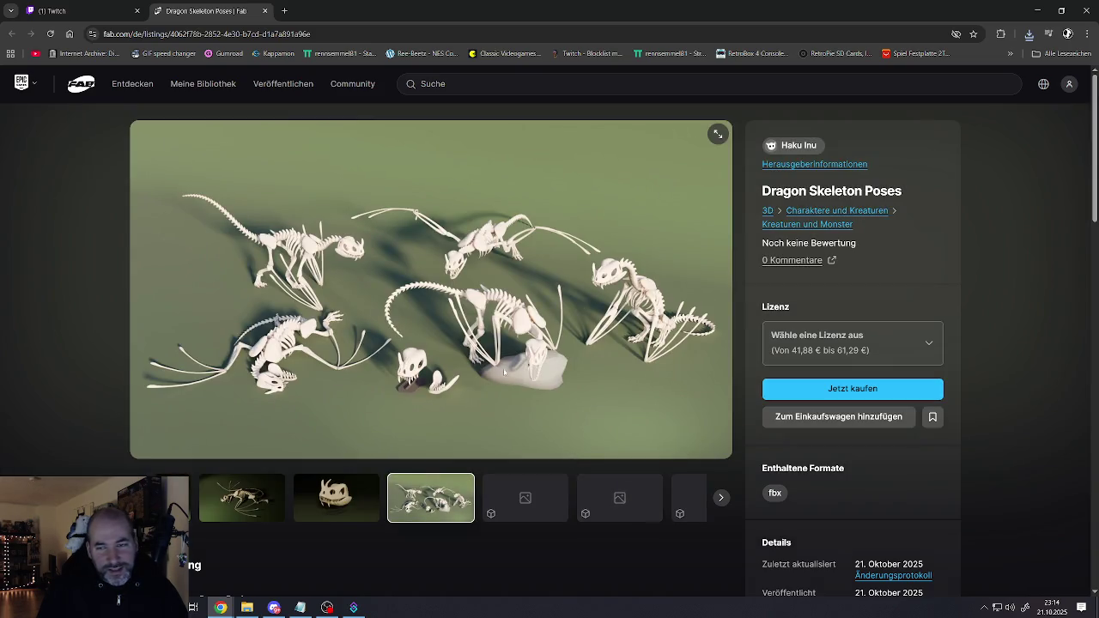
scroll(486, 353, "down", 1)
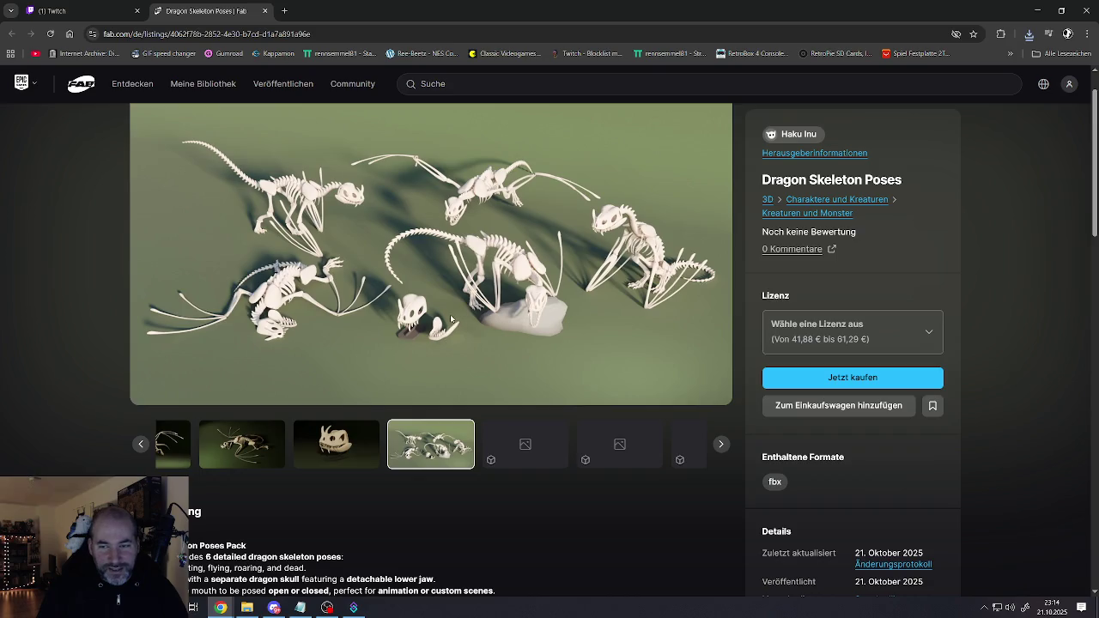
scroll(449, 315, "down", 2)
scroll(447, 312, "down", 2)
scroll(442, 314, "down", 1)
scroll(434, 313, "down", 4)
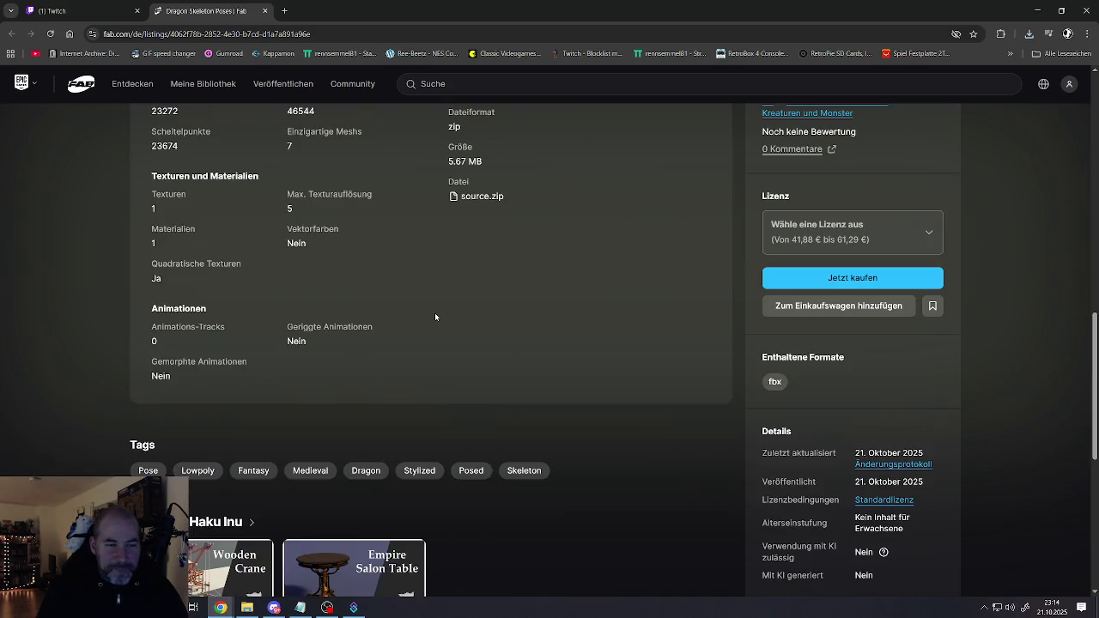
scroll(436, 317, "down", 3)
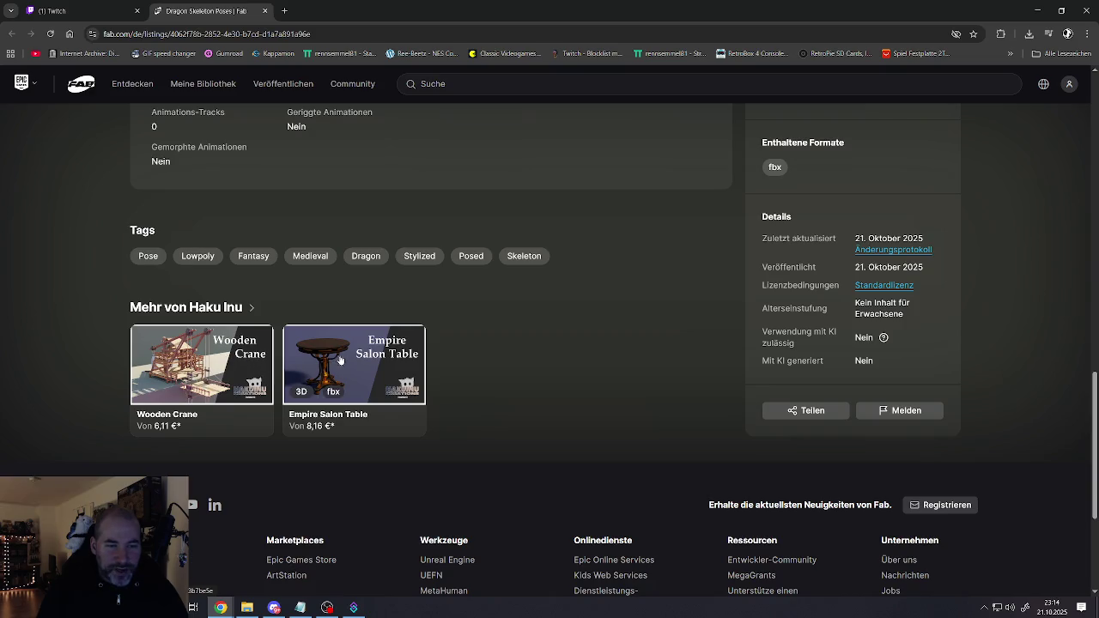
scroll(400, 356, "up", 1)
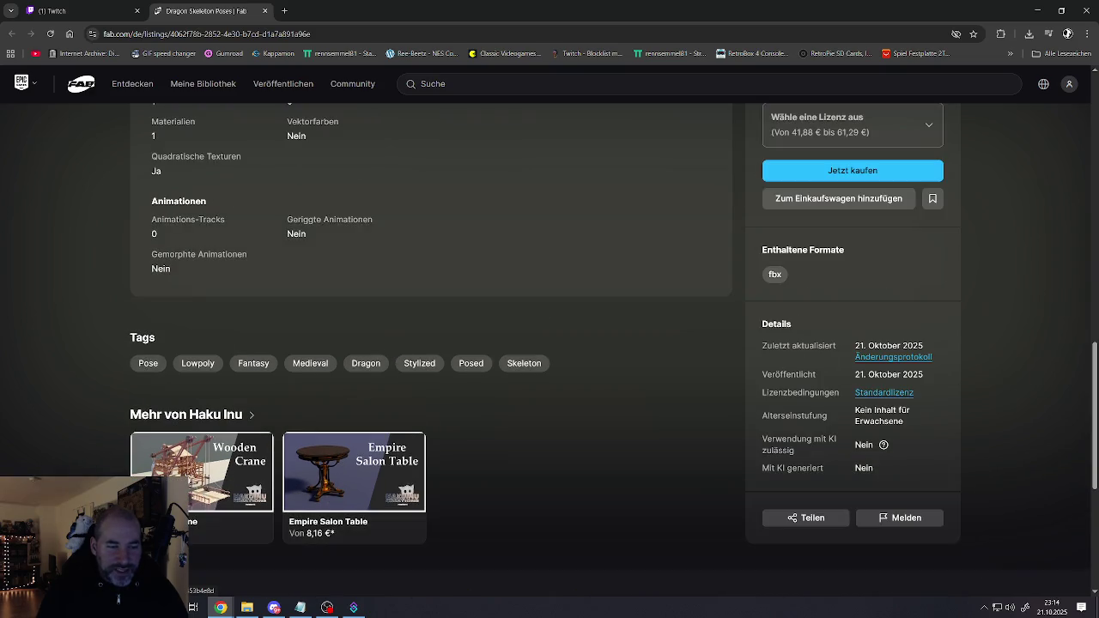
scroll(335, 489, "up", 2)
scroll(332, 482, "down", 5)
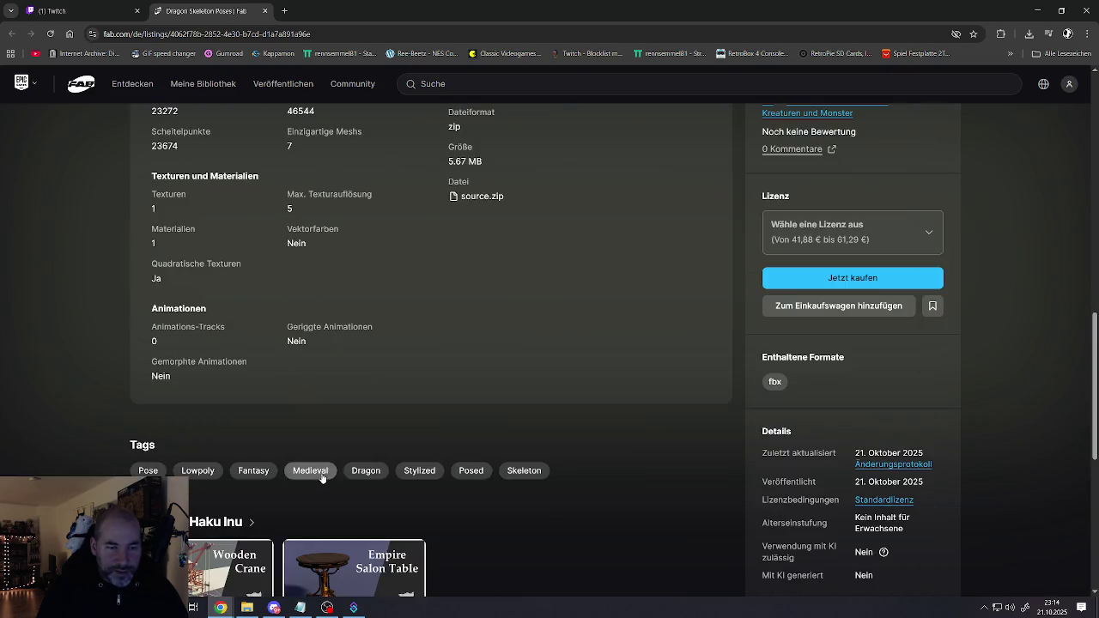
scroll(310, 430, "down", 3)
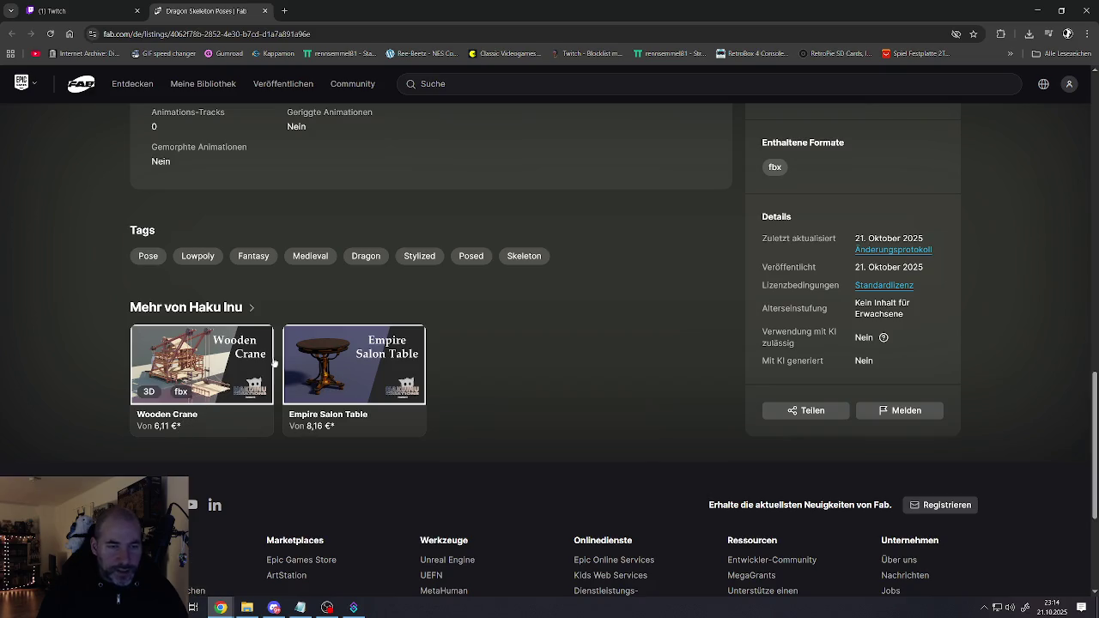
scroll(327, 412, "up", 5)
scroll(344, 391, "up", 4)
scroll(361, 374, "up", 5)
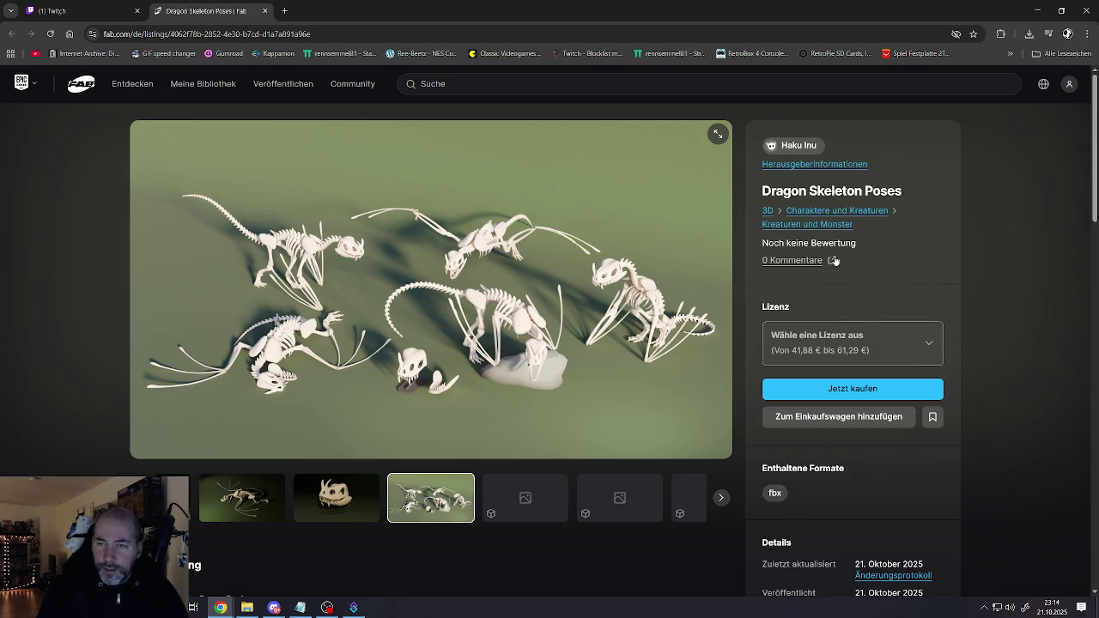
scroll(798, 356, "down", 3)
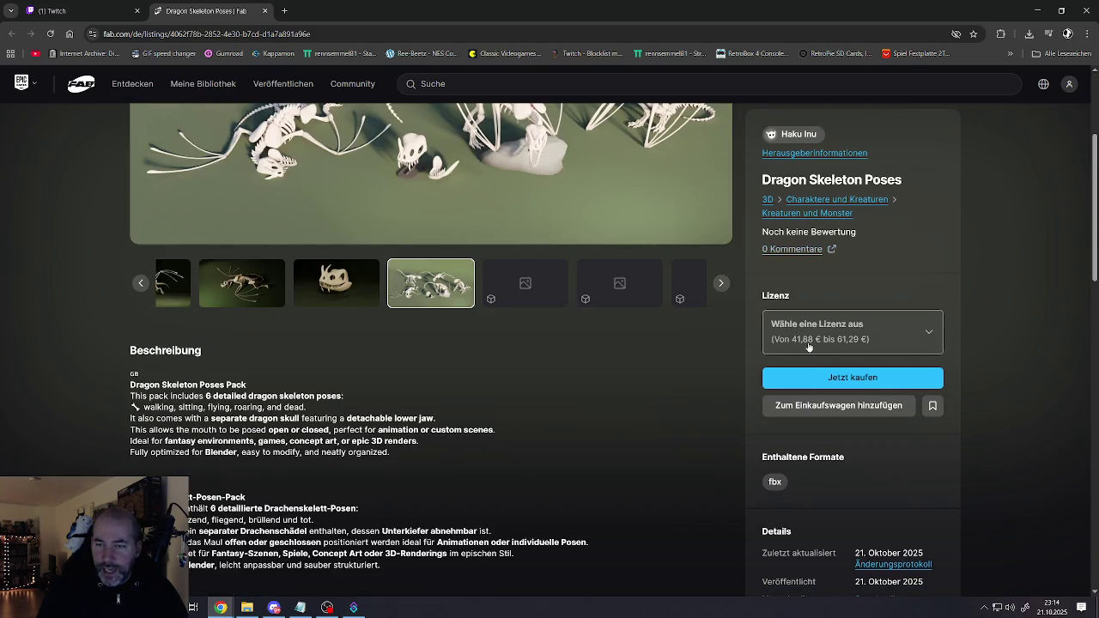
scroll(864, 346, "down", 3)
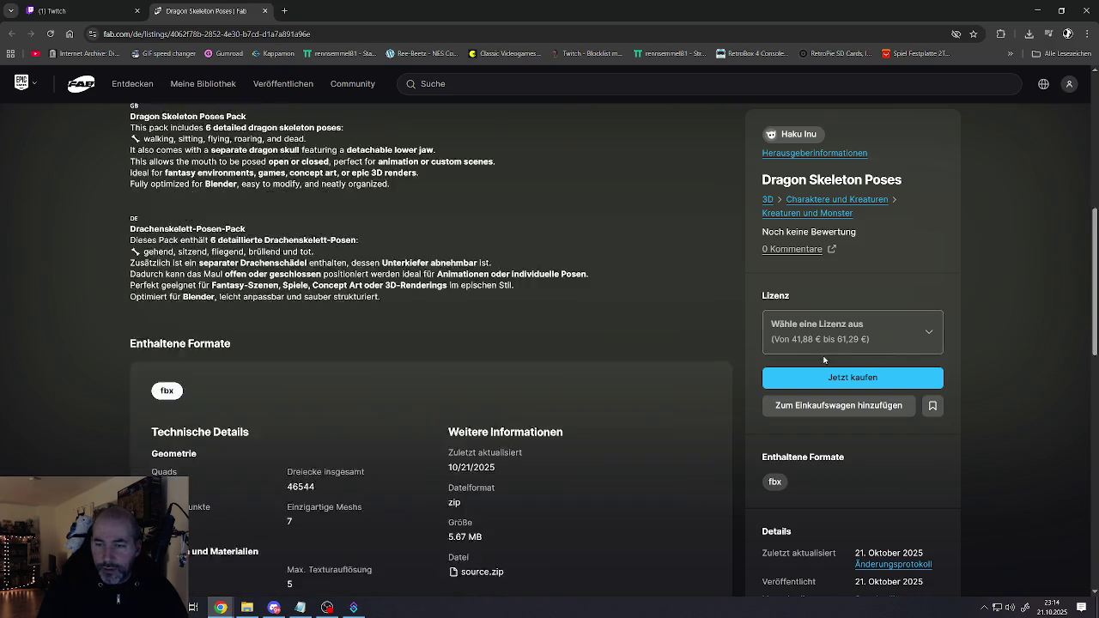
scroll(850, 395, "down", 3)
scroll(835, 451, "up", 1)
scroll(832, 445, "down", 5)
scroll(832, 445, "down", 3)
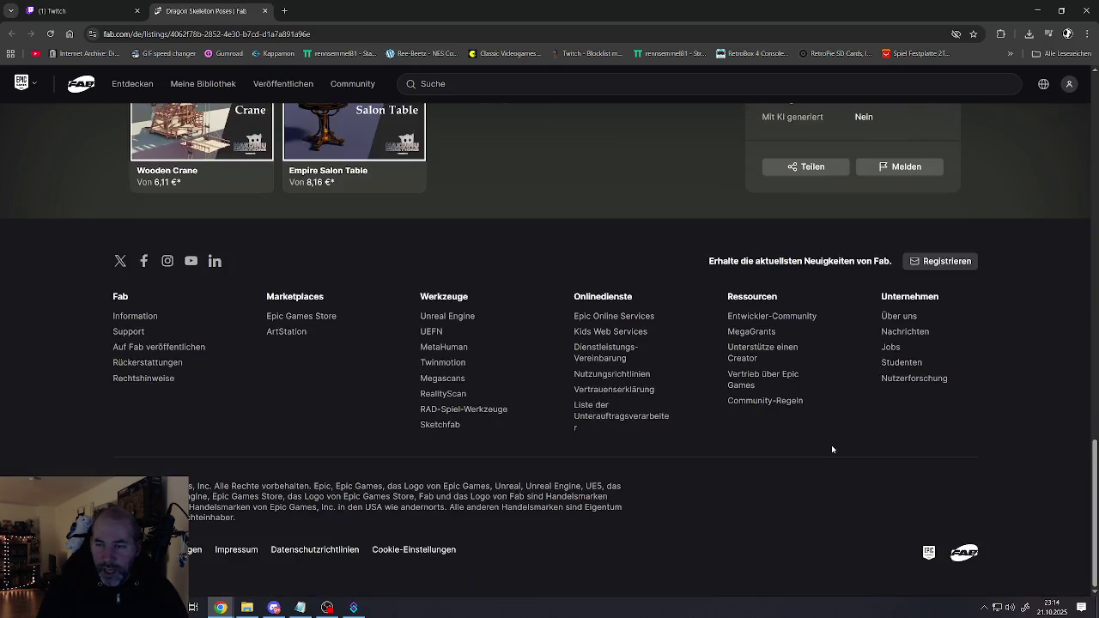
scroll(832, 445, "up", 3)
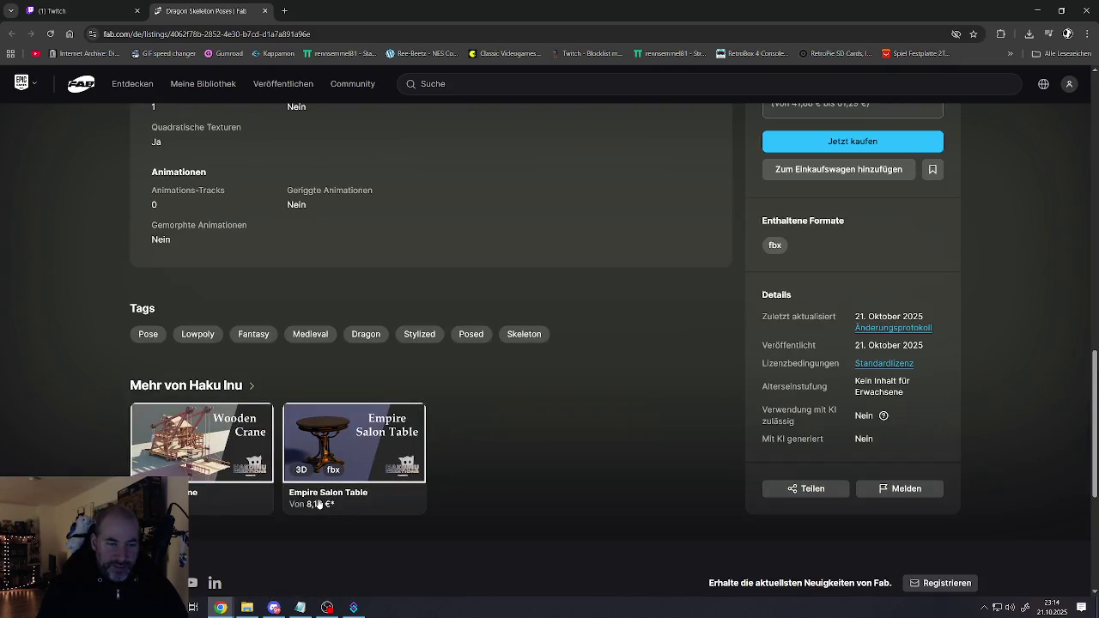
scroll(320, 505, "up", 3)
scroll(393, 373, "up", 4)
scroll(394, 374, "down", 3)
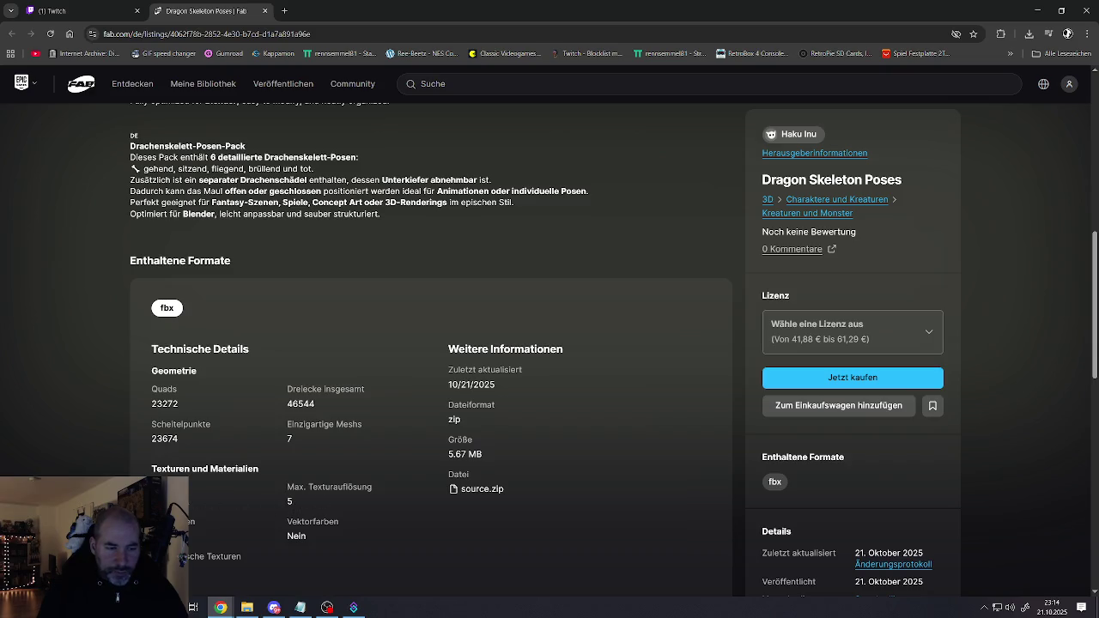
scroll(262, 419, "up", 3)
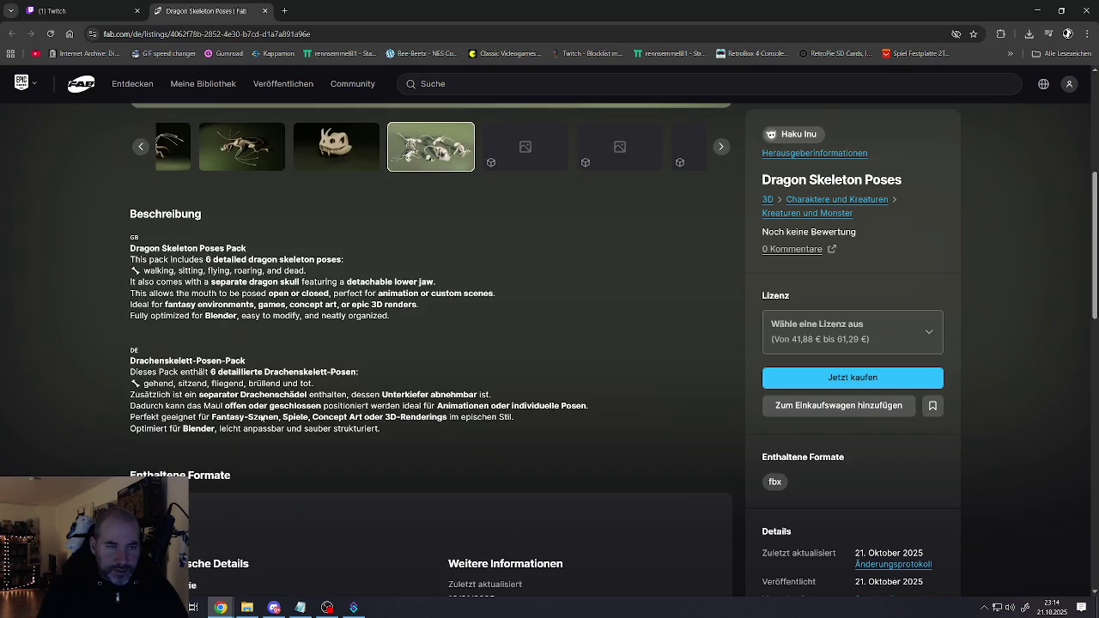
scroll(262, 415, "up", 1)
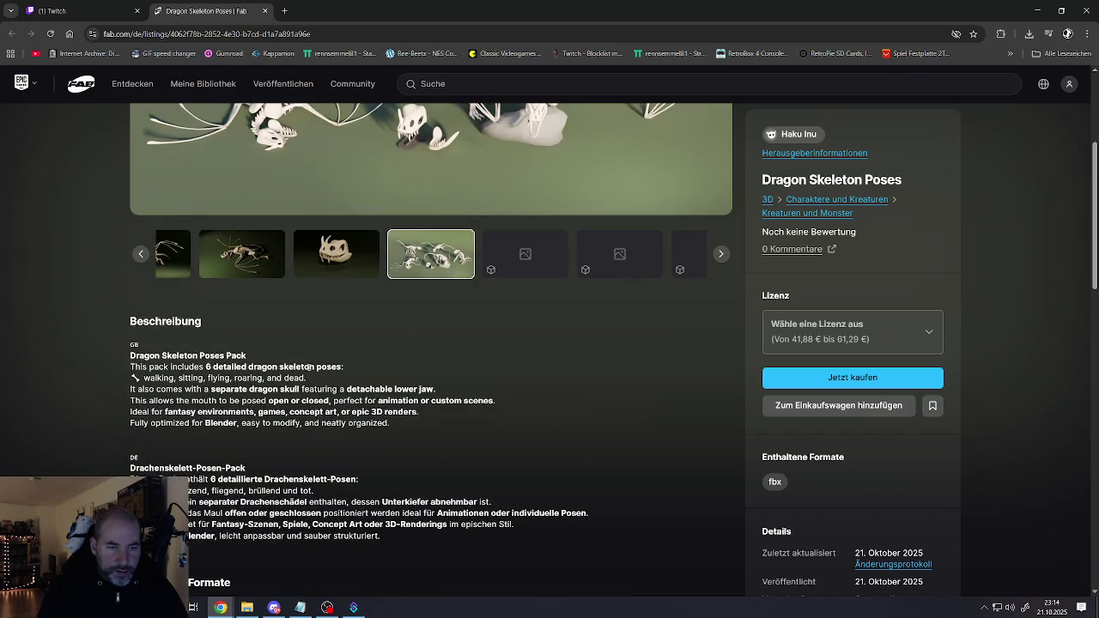
scroll(307, 401, "down", 1)
scroll(294, 399, "up", 2)
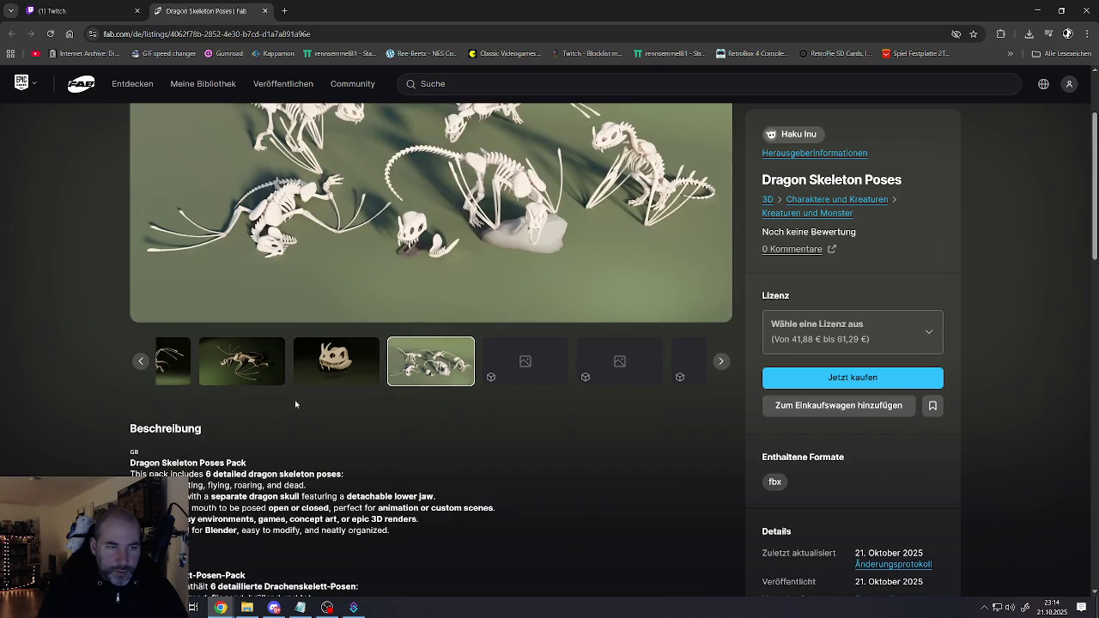
scroll(229, 364, "up", 1)
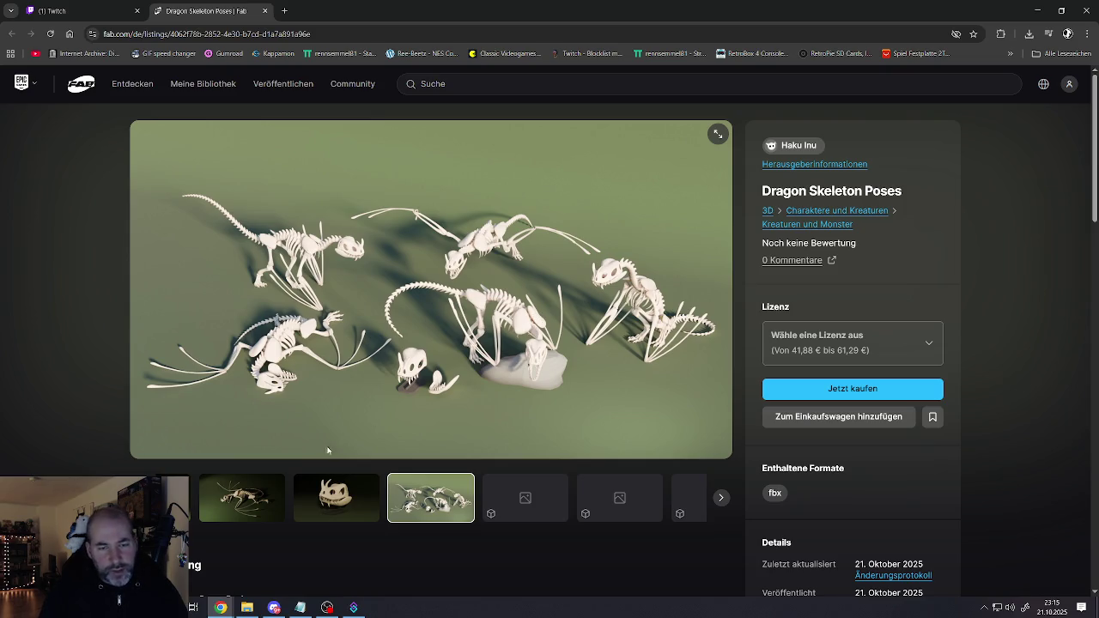
Go from the skull render to the 3D model entry and load the interactive viewer
left_click(336, 498)
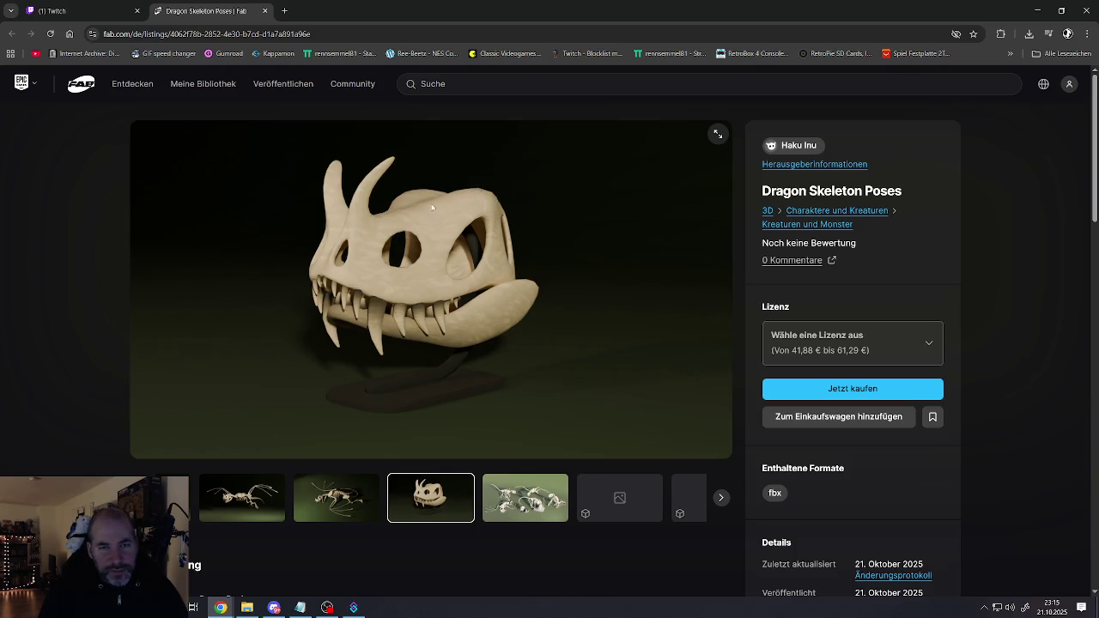
left_click(636, 498)
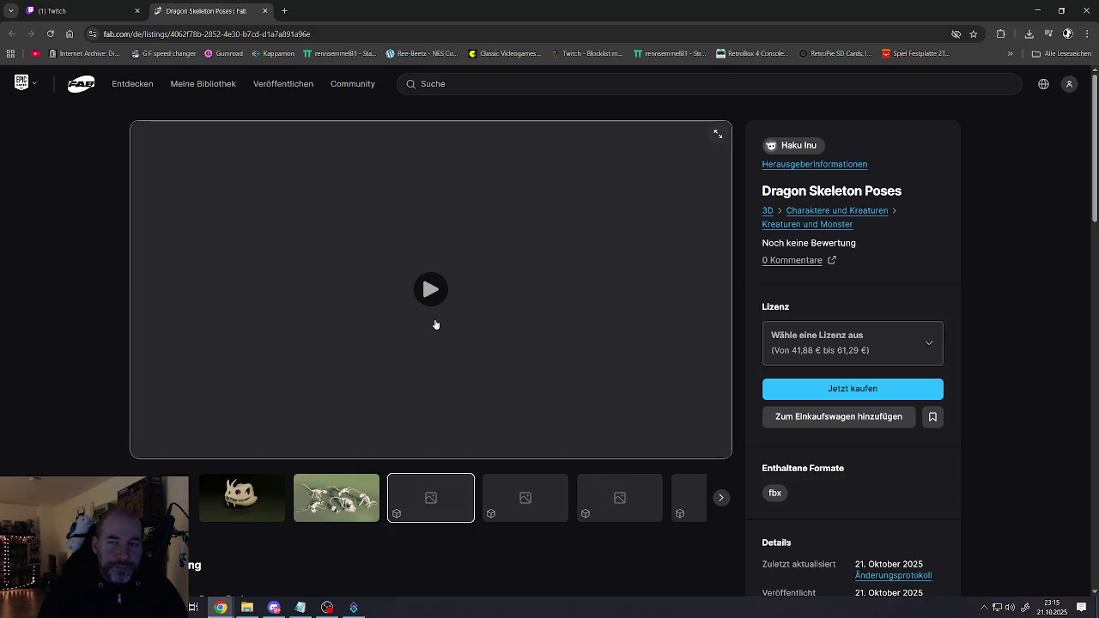
left_click(431, 287)
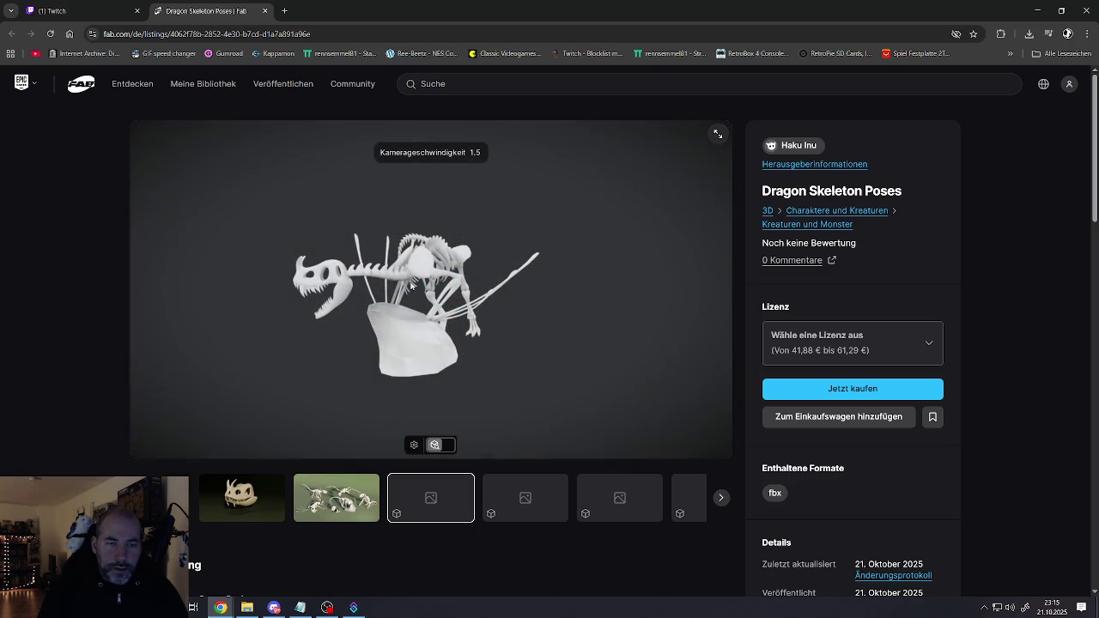
Orbit, zoom and pan around the dragon skeleton in the interactive 3D viewer
scroll(422, 321, "up", 1)
left_click_drag(410, 277, 327, 281)
scroll(462, 308, "down", 5)
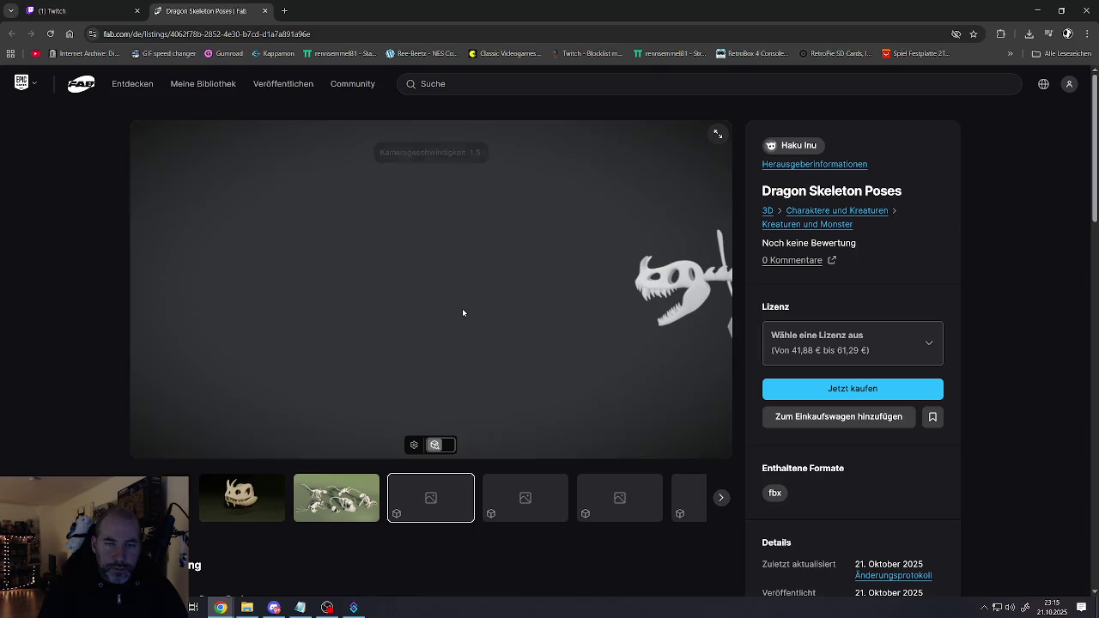
scroll(462, 309, "down", 4)
left_click_drag(544, 293, 638, 293)
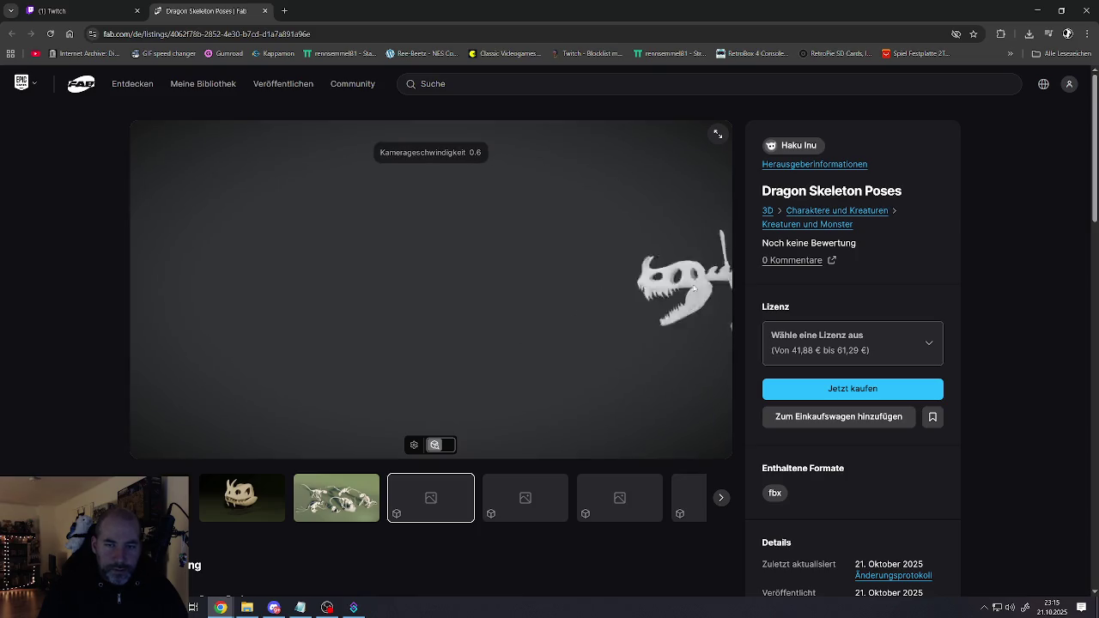
scroll(519, 352, "up", 10)
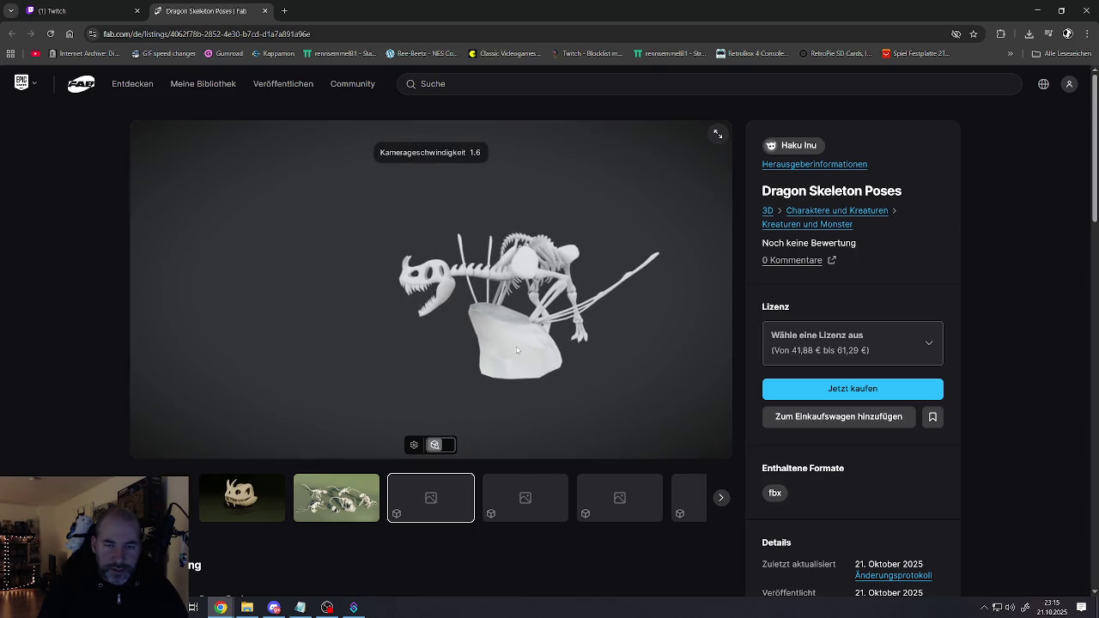
key("d")
left_click_drag(516, 357, 439, 347)
Fly in among the ribs and back out, then show the sitting dragon render
key("w")
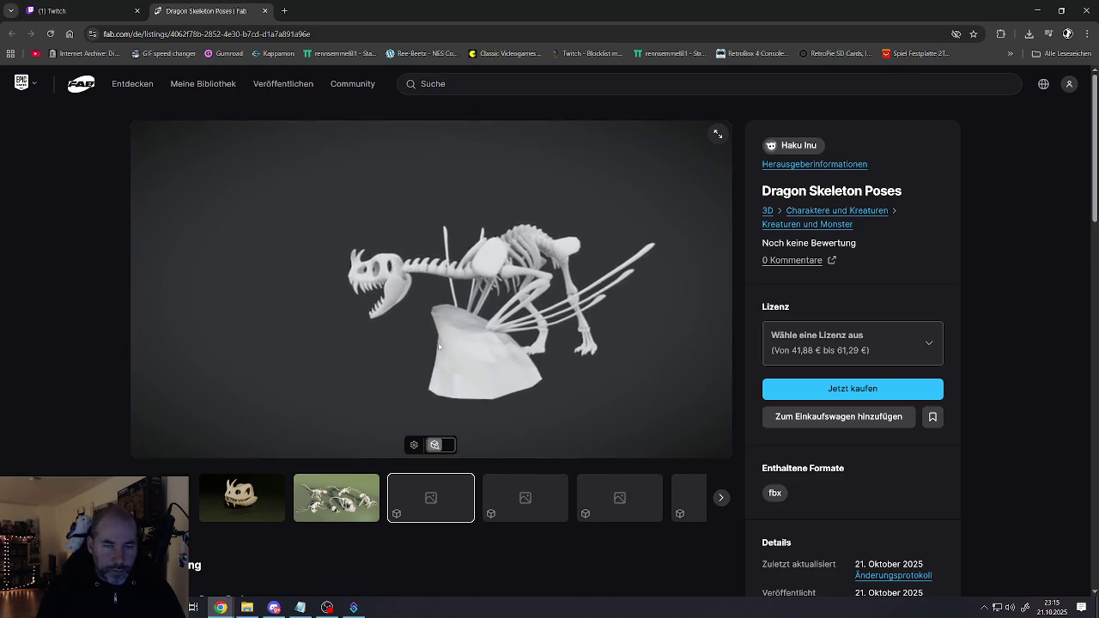
scroll(429, 339, "up", 1)
key("w")
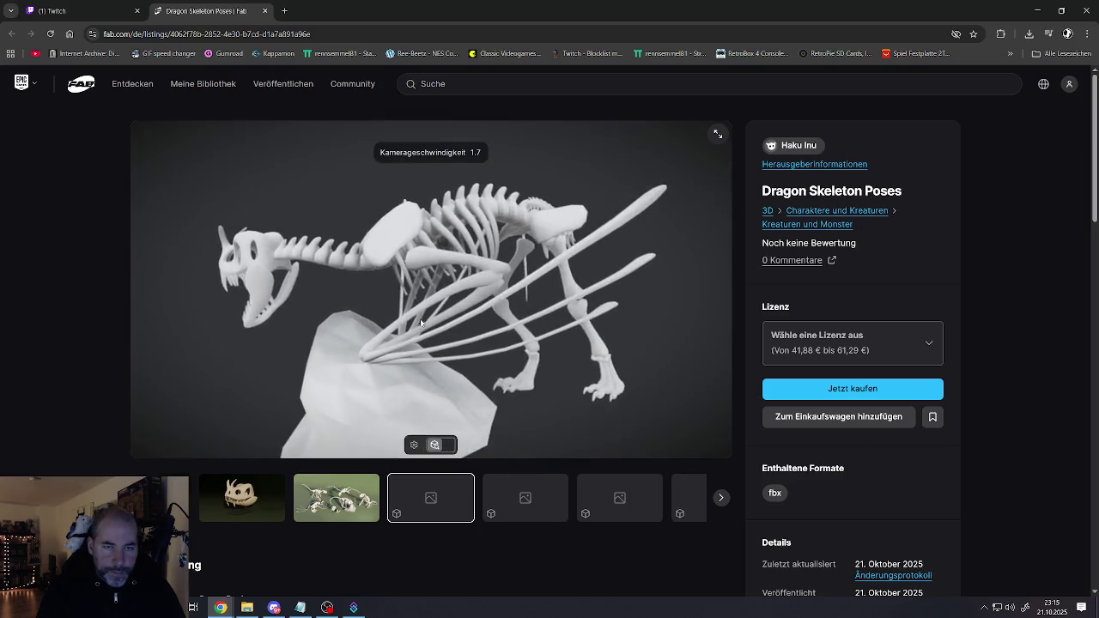
key("w")
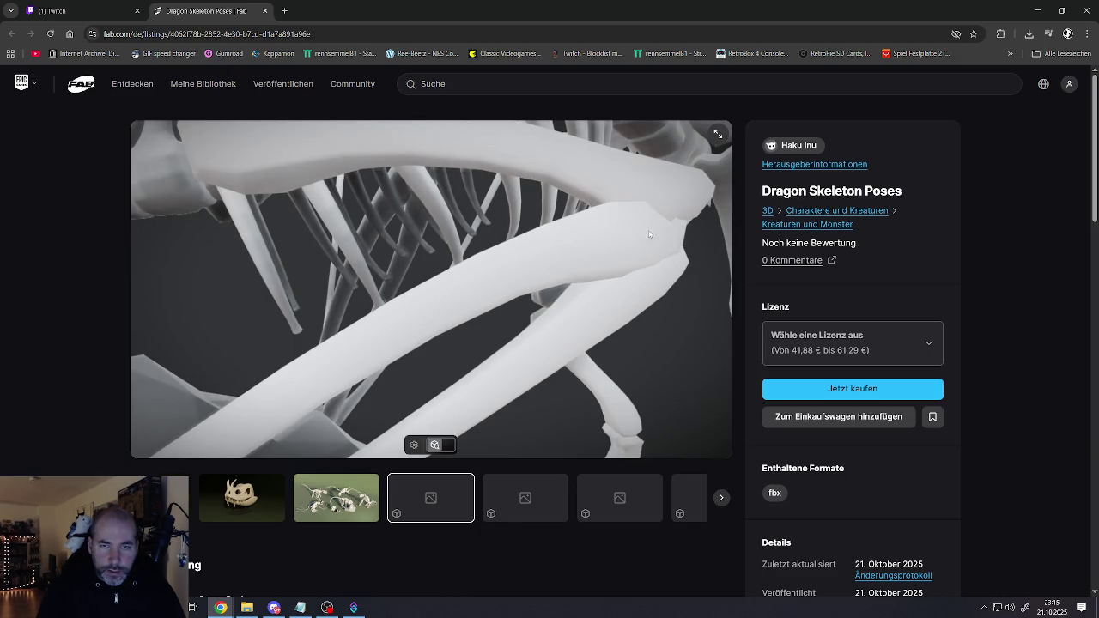
key("s")
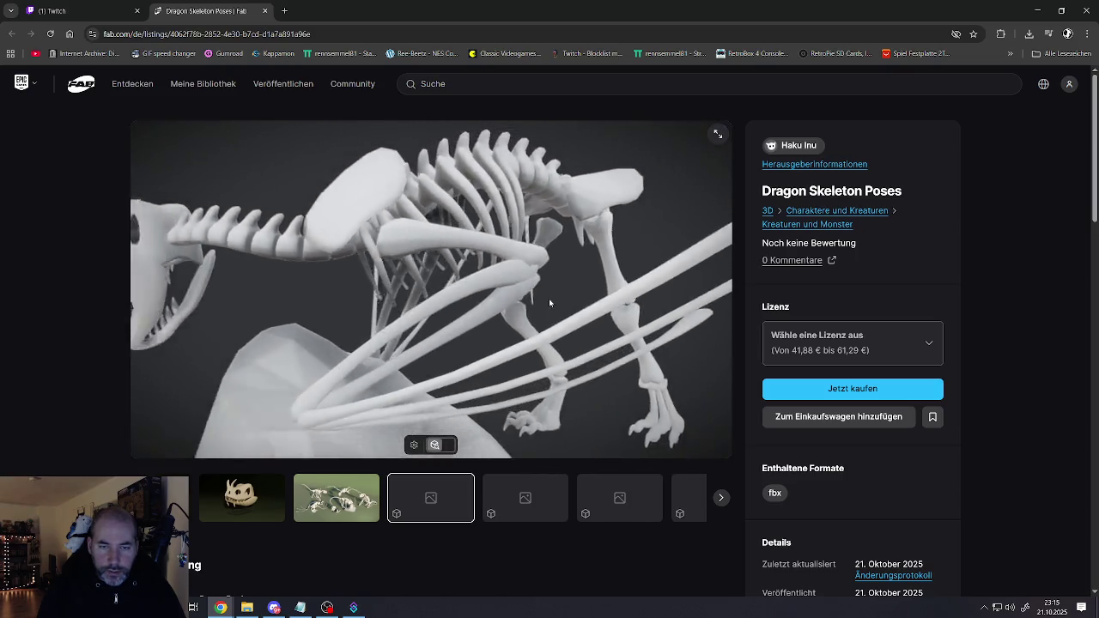
mouse_move(549, 305)
left_mouse_down()
mouse_move(630, 257)
mouse_move(617, 238)
mouse_move(876, 220)
mouse_move(560, 259)
mouse_move(517, 292)
mouse_move(506, 283)
left_mouse_up()
key("Right")
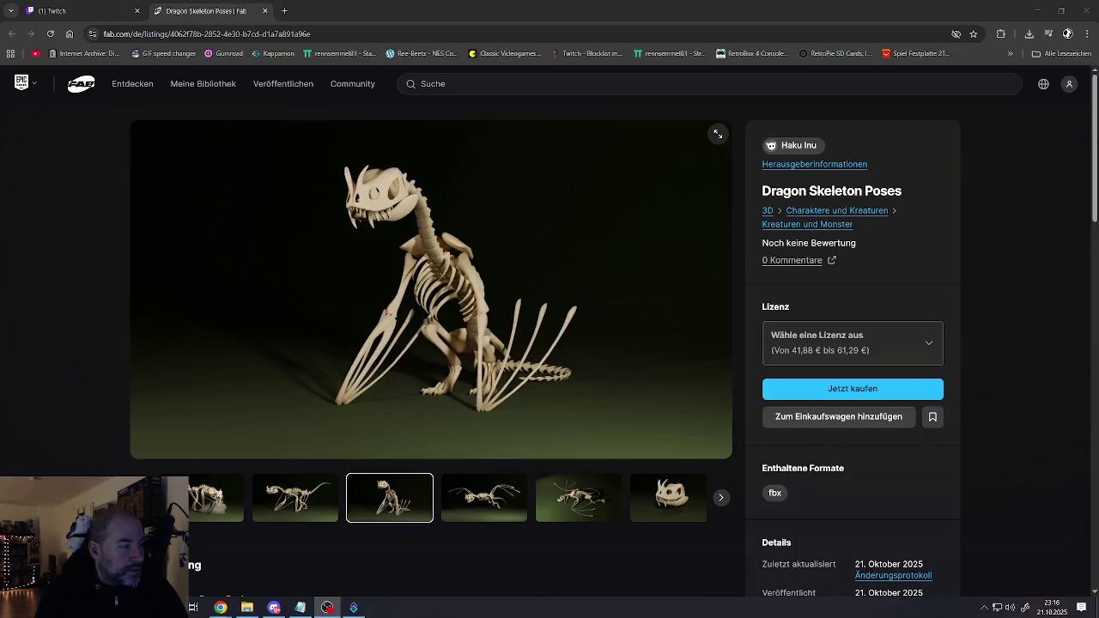
scroll(390, 347, "down", 5)
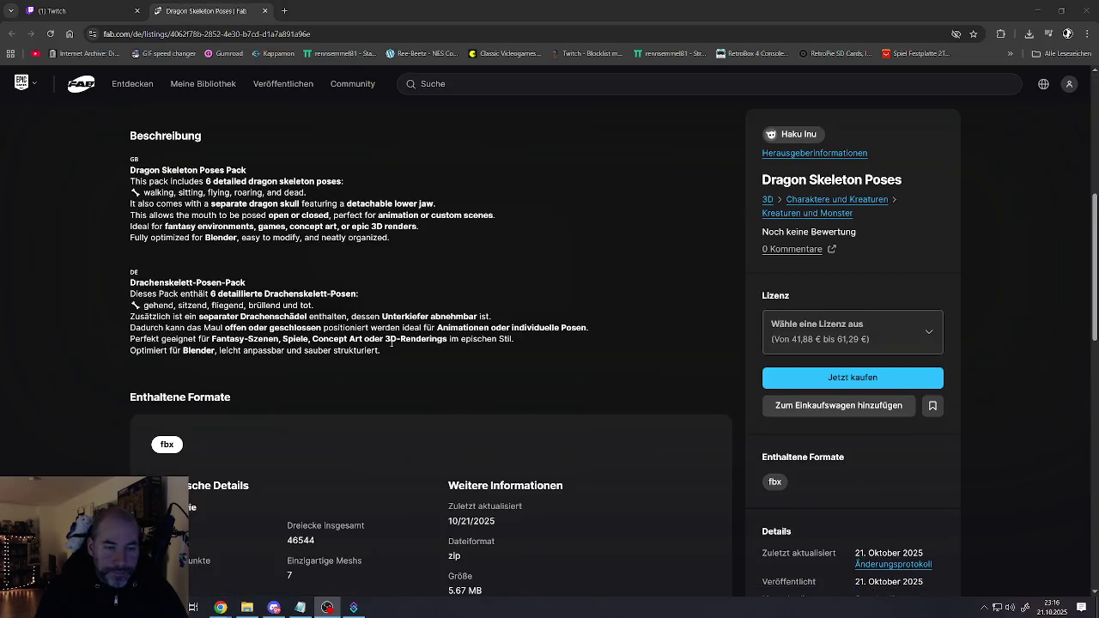
scroll(390, 346, "up", 1)
scroll(390, 346, "up", 4)
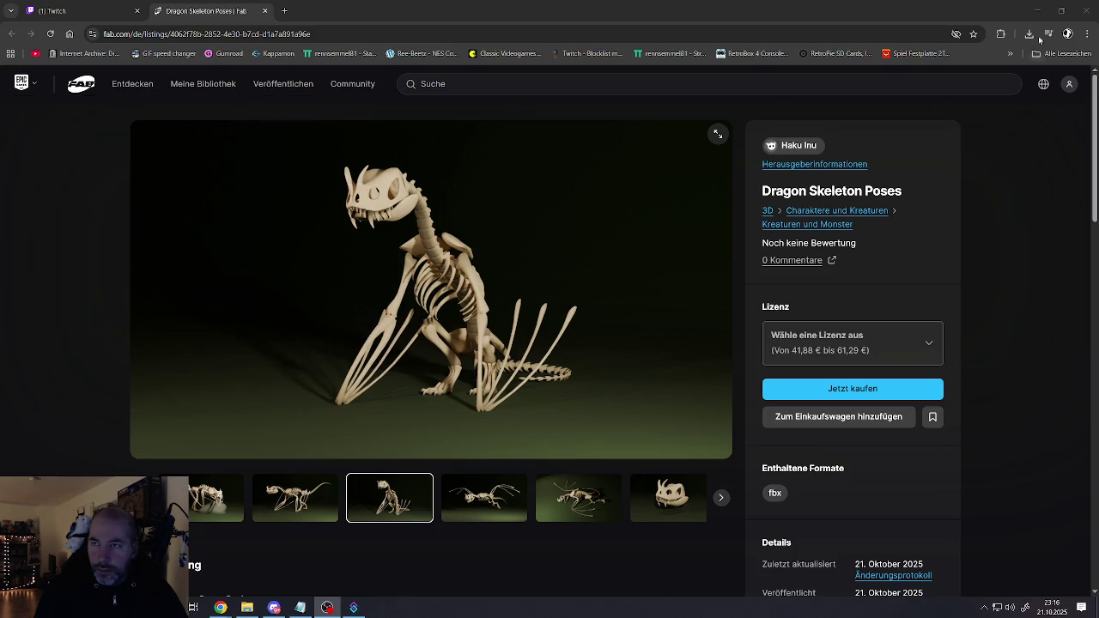
scroll(820, 327, "down", 4)
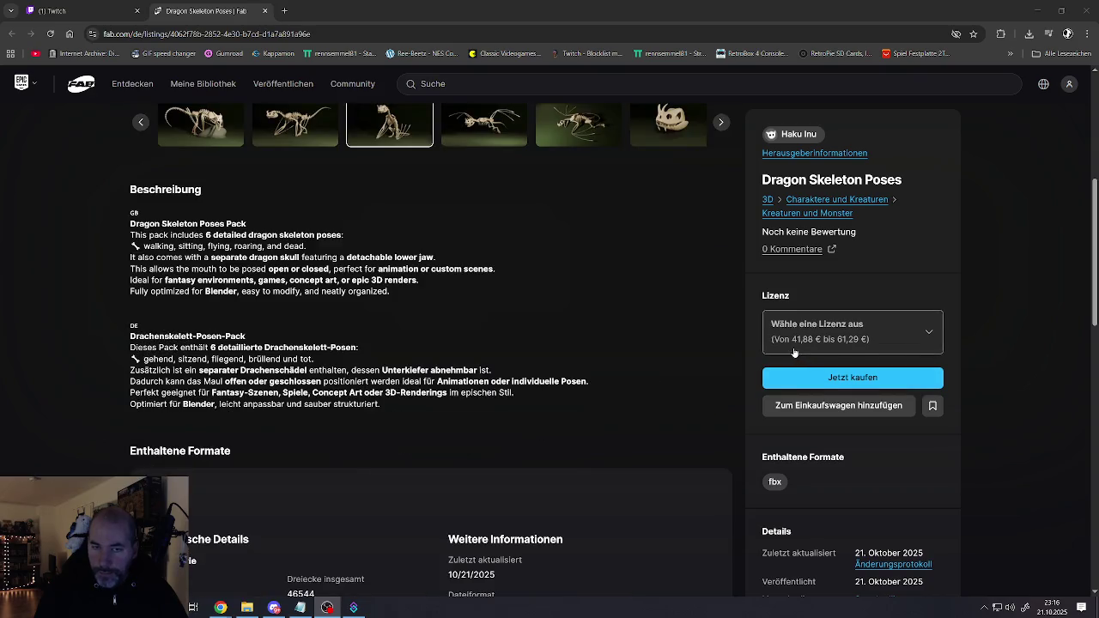
scroll(795, 352, "up", 4)
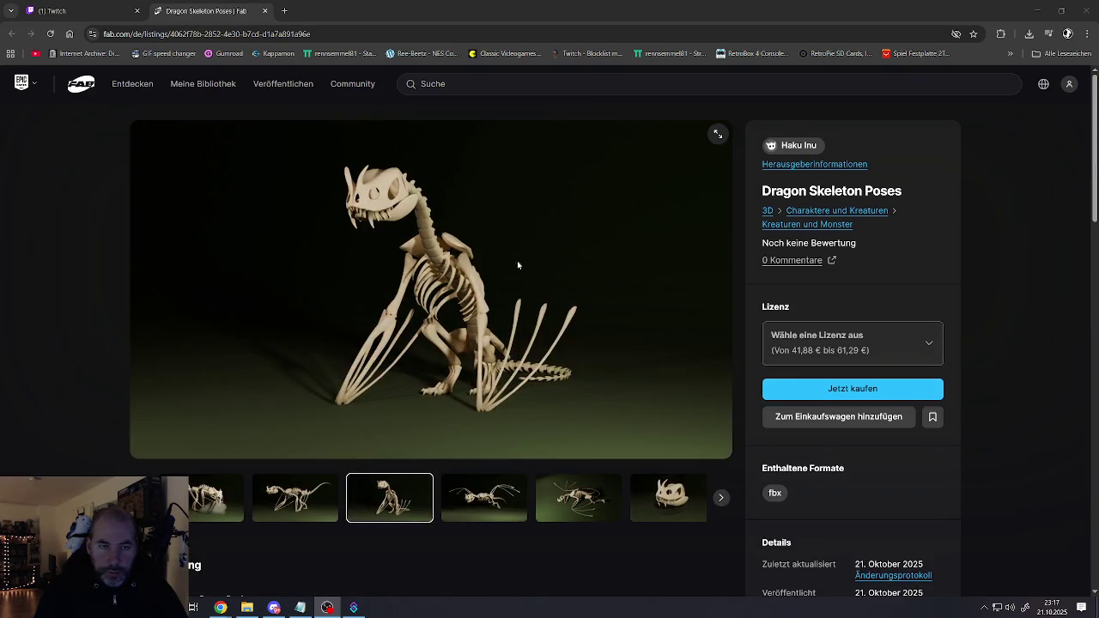
scroll(506, 271, "down", 3)
scroll(444, 255, "up", 3)
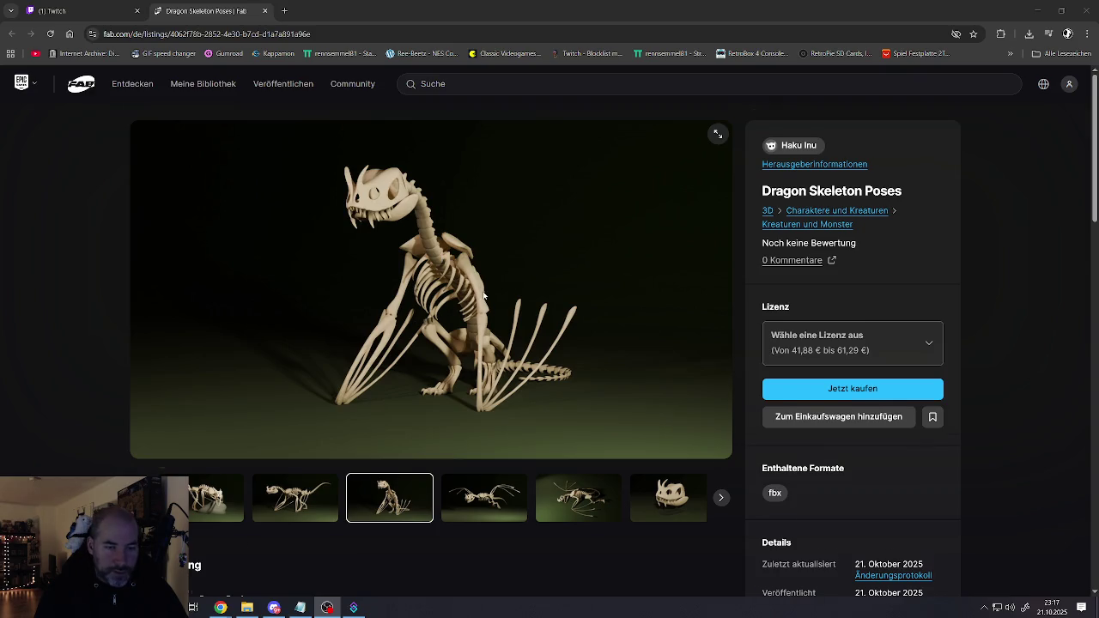
scroll(463, 301, "down", 4)
scroll(476, 297, "down", 5)
scroll(473, 297, "down", 5)
scroll(469, 297, "down", 1)
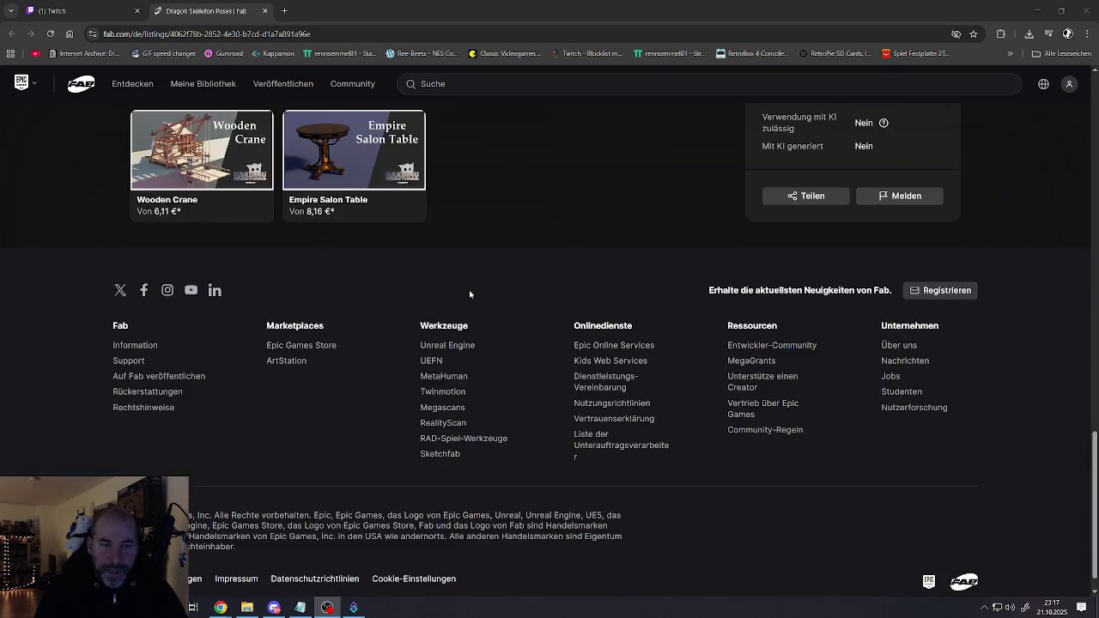
scroll(466, 291, "up", 3)
scroll(466, 291, "up", 6)
scroll(466, 296, "up", 4)
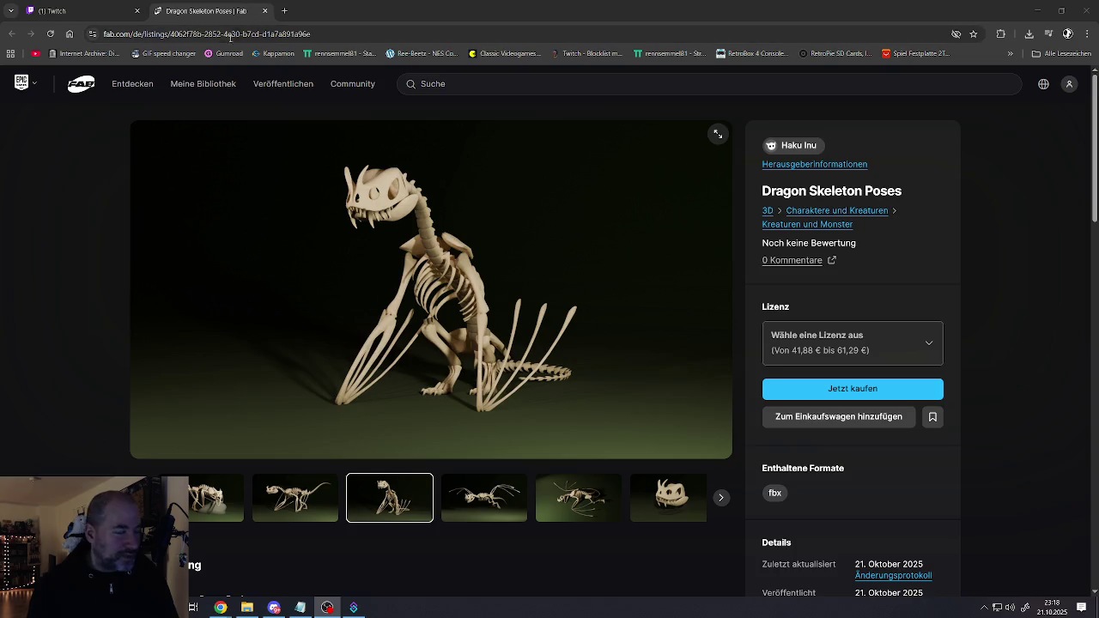
left_click(215, 498)
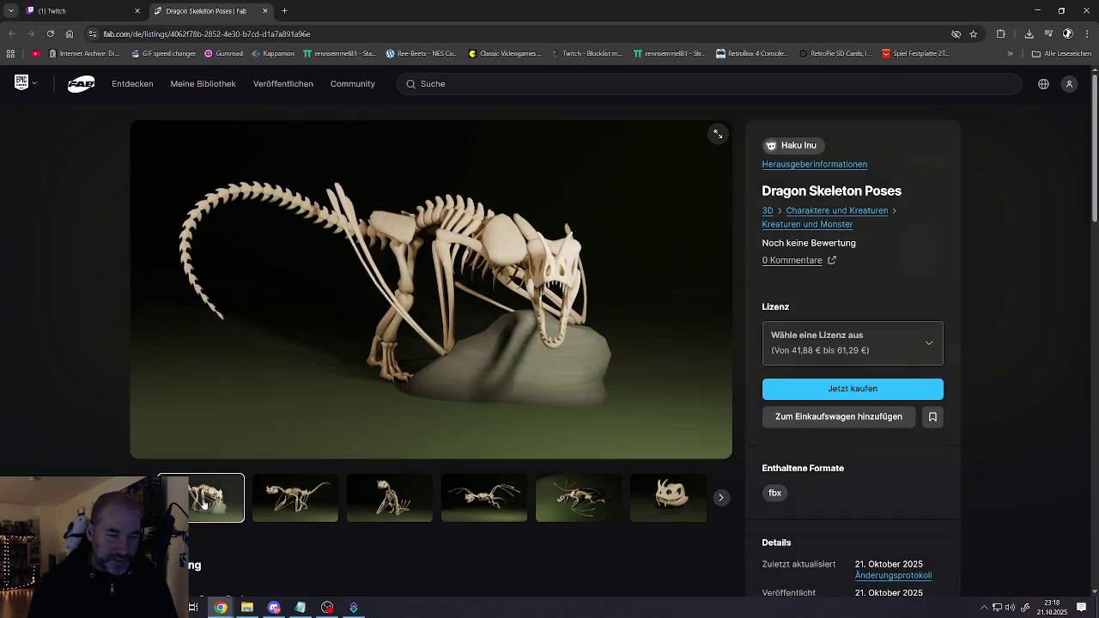
left_click(292, 504)
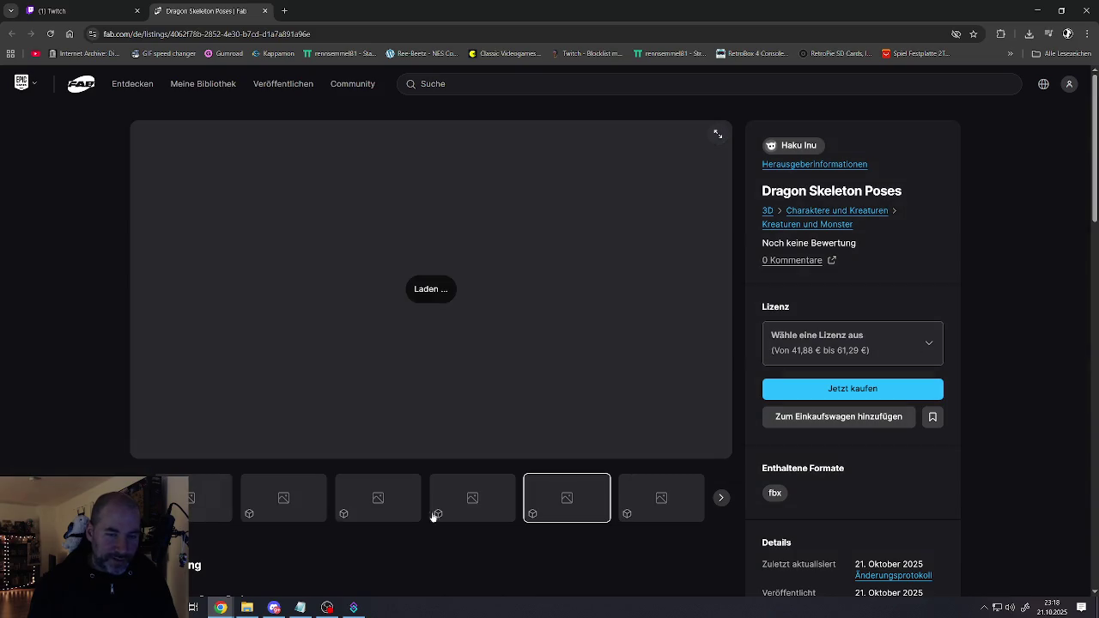
left_click(721, 498)
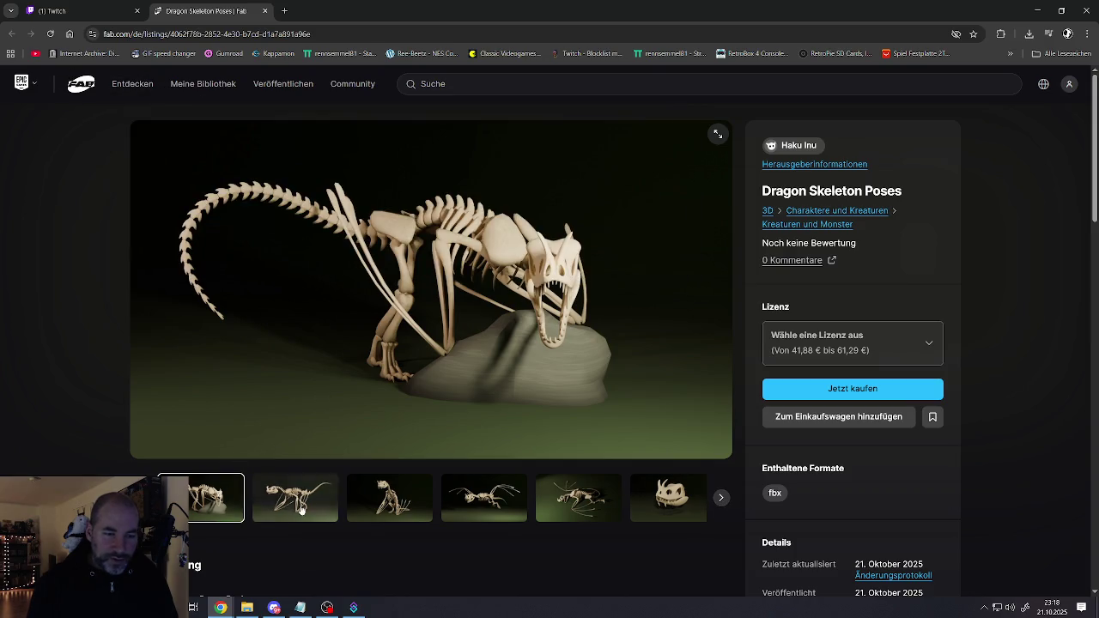
left_click(388, 503)
left_click(464, 508)
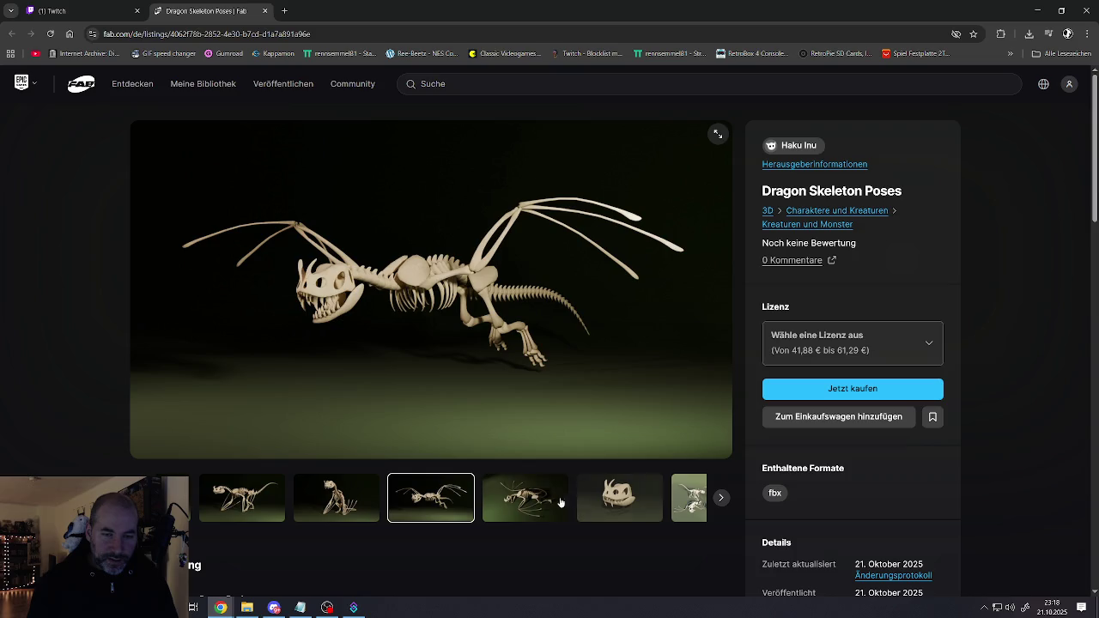
left_click(555, 507)
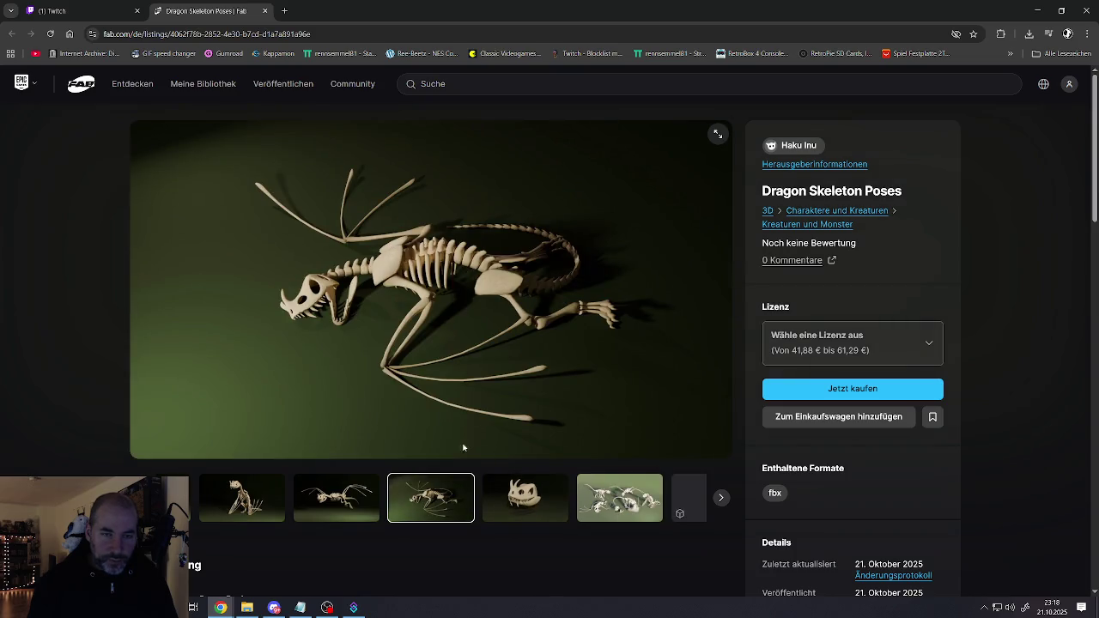
left_click(552, 513)
left_click(558, 507)
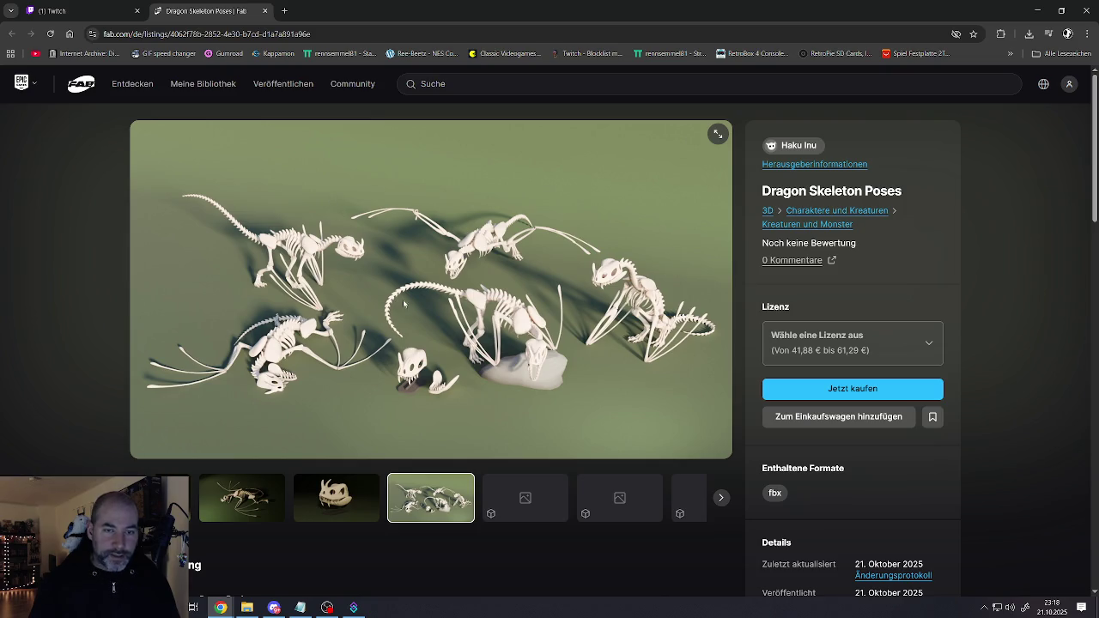
scroll(404, 305, "down", 2)
scroll(420, 317, "down", 4)
scroll(402, 325, "up", 2)
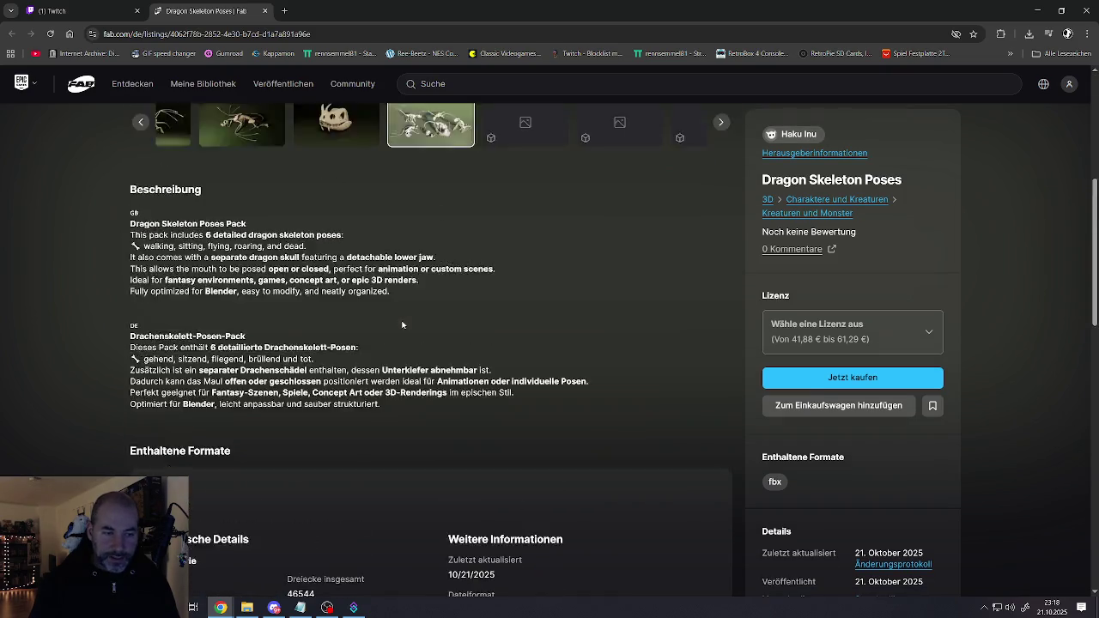
scroll(402, 325, "up", 2)
scroll(401, 321, "up", 2)
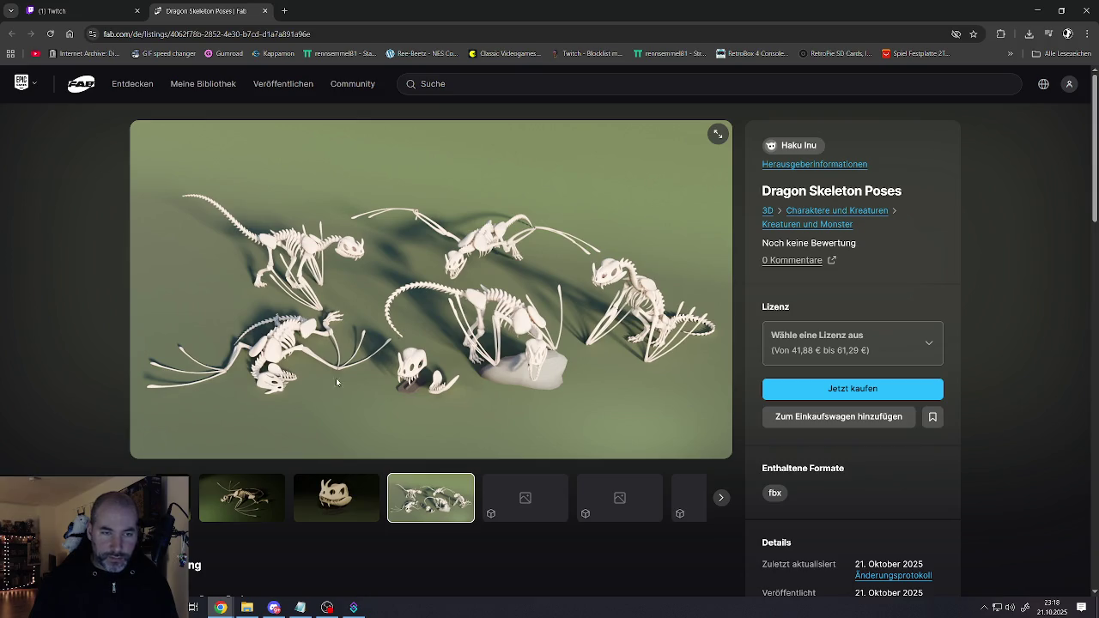
left_click(326, 496)
left_click(282, 503)
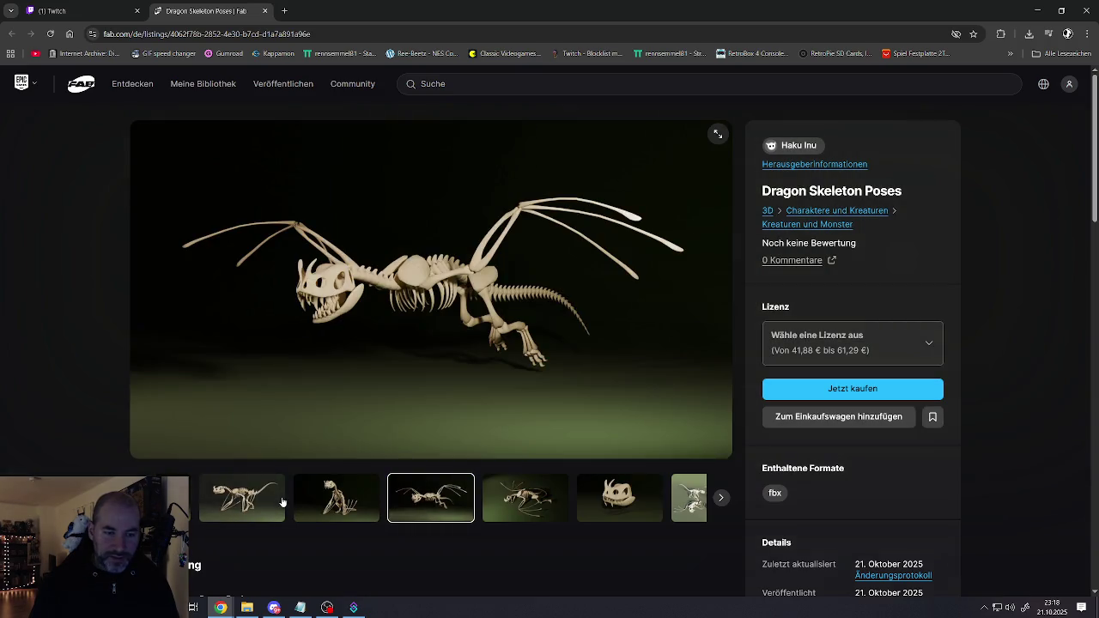
left_click(330, 502)
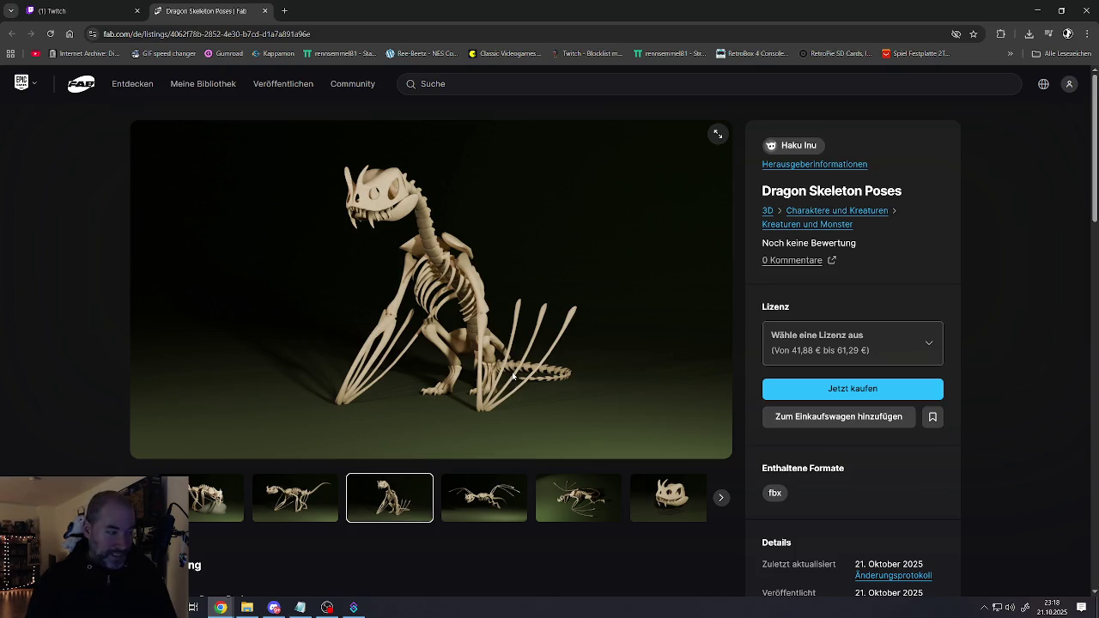
left_click(265, 11)
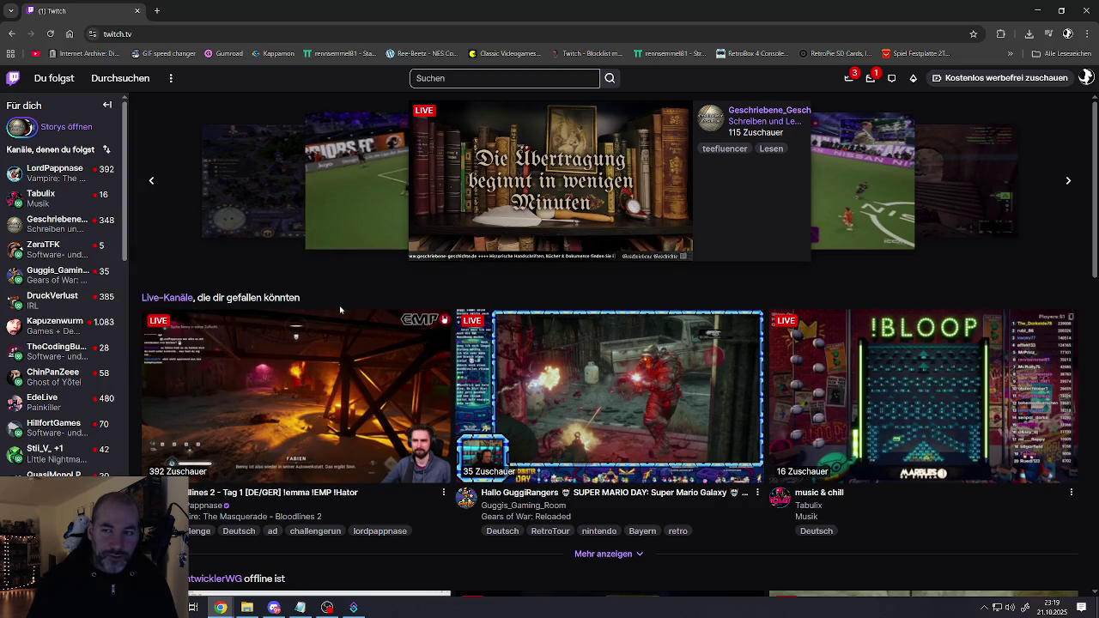
Scroll down the Twitch home page's recommended live channels and back to the top
scroll(56, 388, "down", 2)
mouse_move(49, 344)
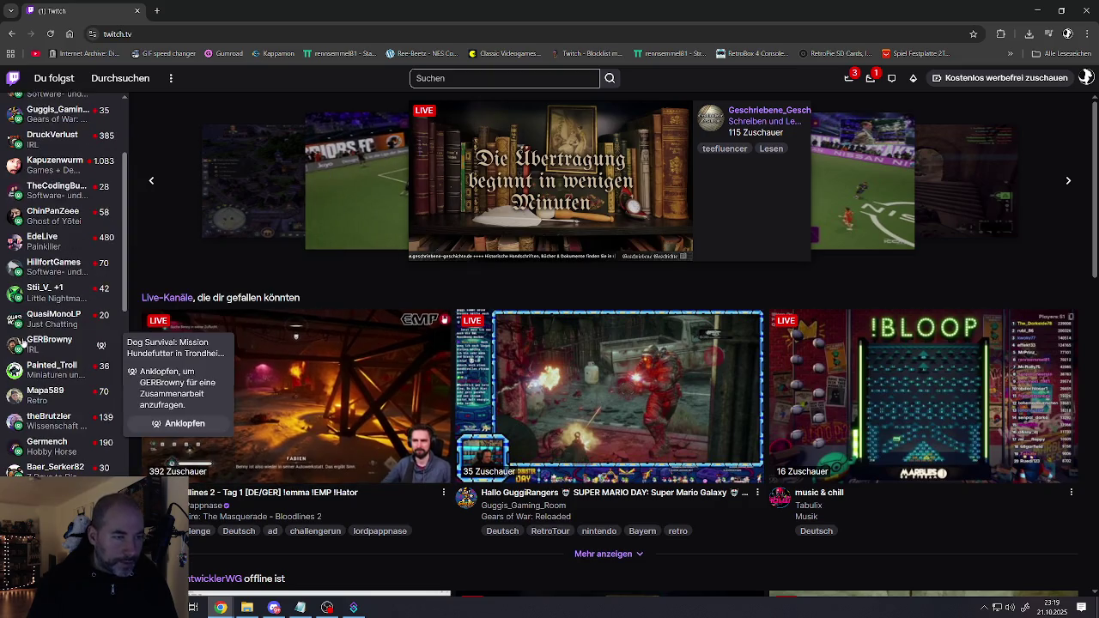
scroll(49, 348, "down", 1)
scroll(49, 348, "down", 1)
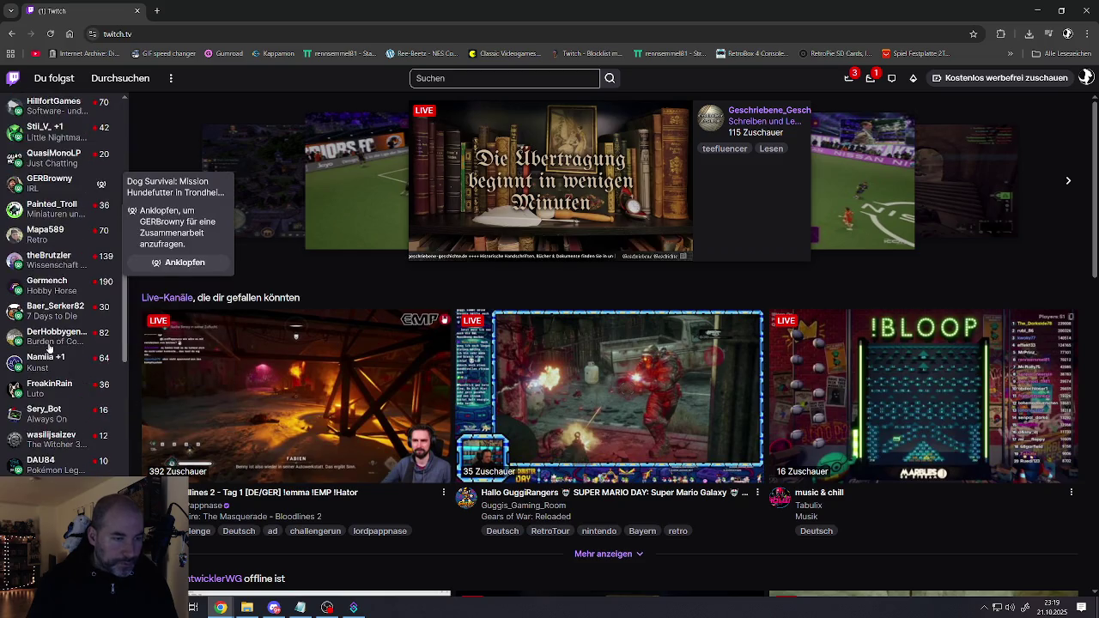
scroll(48, 348, "down", 1)
scroll(49, 348, "down", 1)
scroll(49, 348, "up", 2)
scroll(49, 347, "up", 2)
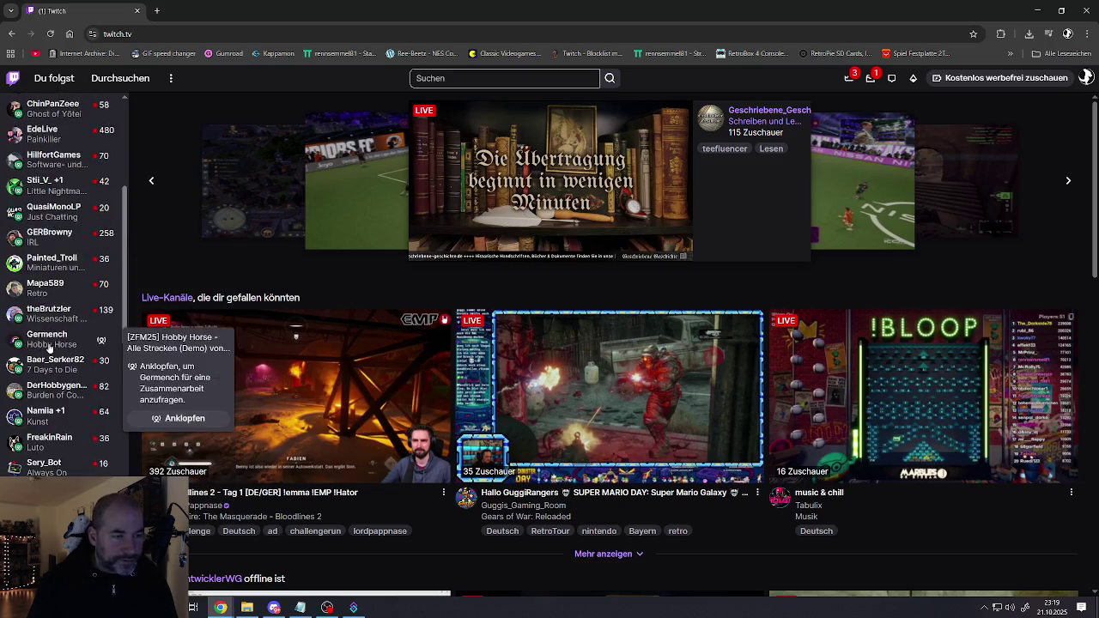
scroll(49, 348, "up", 2)
scroll(49, 348, "up", 2)
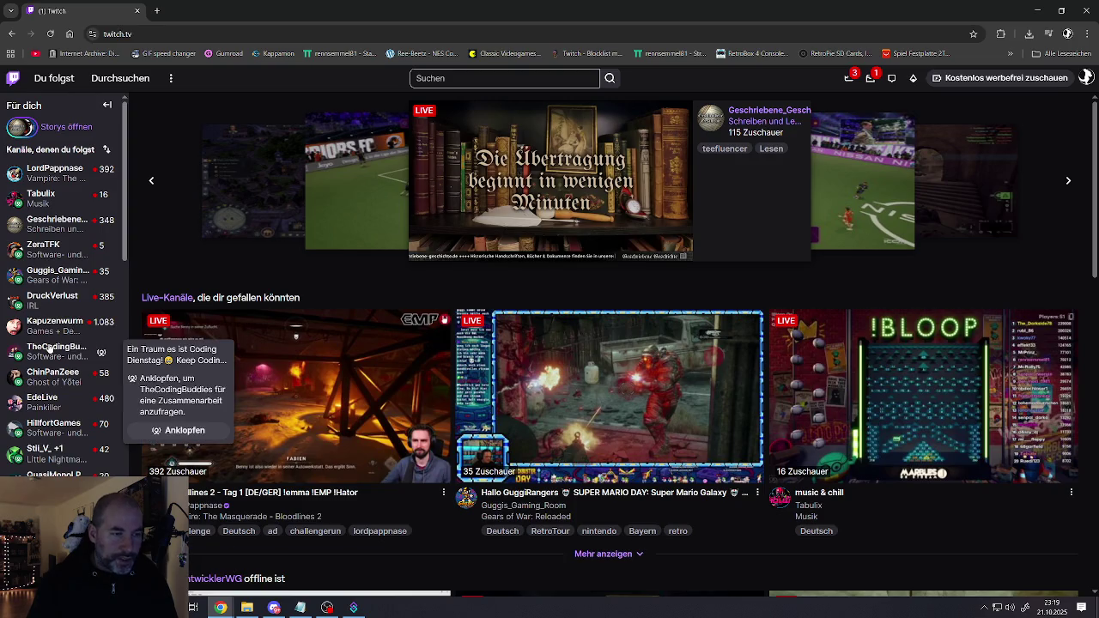
mouse_move(48, 260)
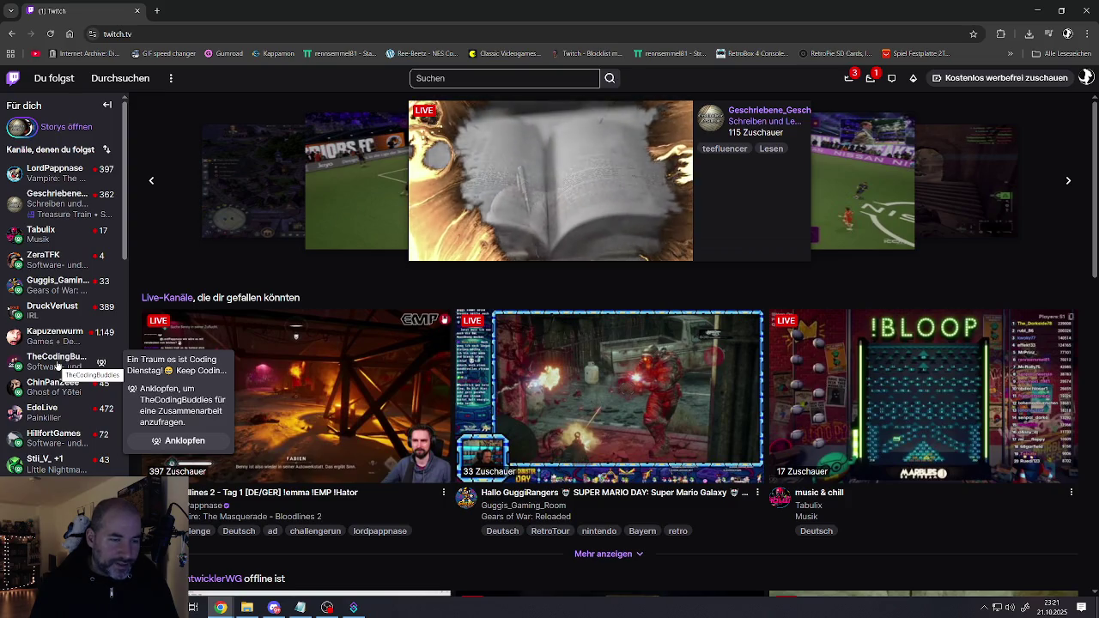
left_click(44, 264)
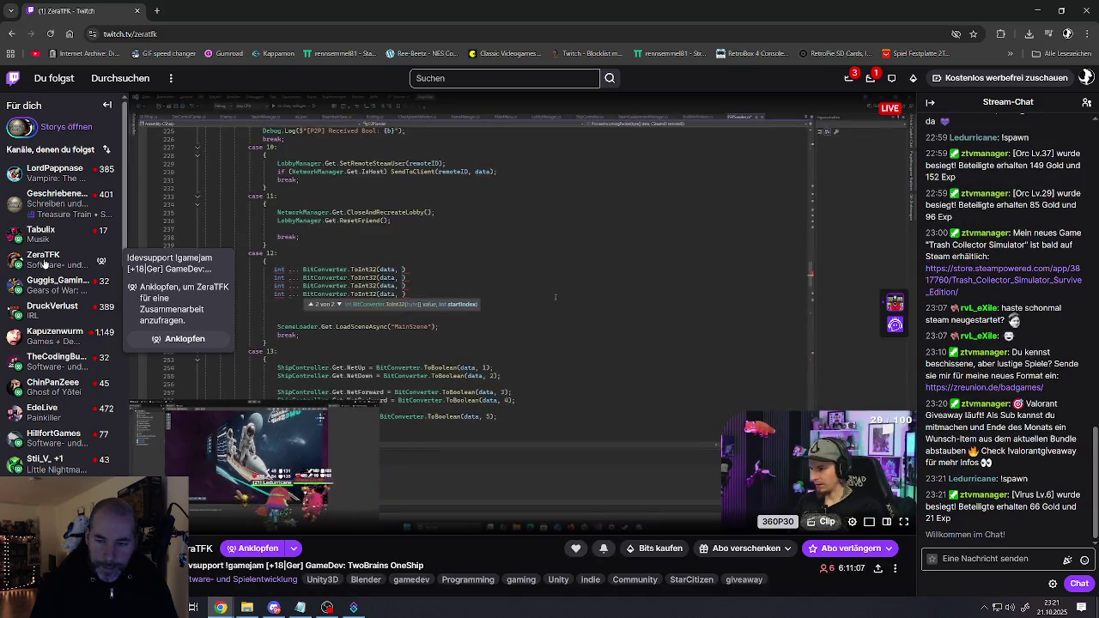
Browse the streamer's About section, then dismiss the Anklopfen collaboration popup above the chat
scroll(47, 360, "down", 2)
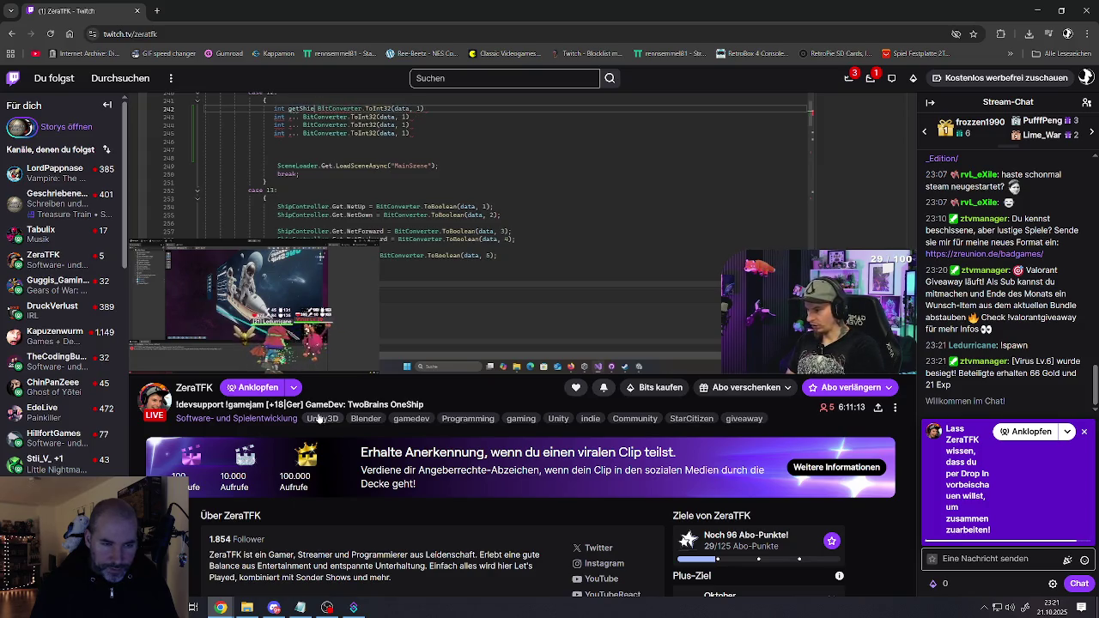
scroll(319, 418, "down", 2)
scroll(313, 427, "down", 1)
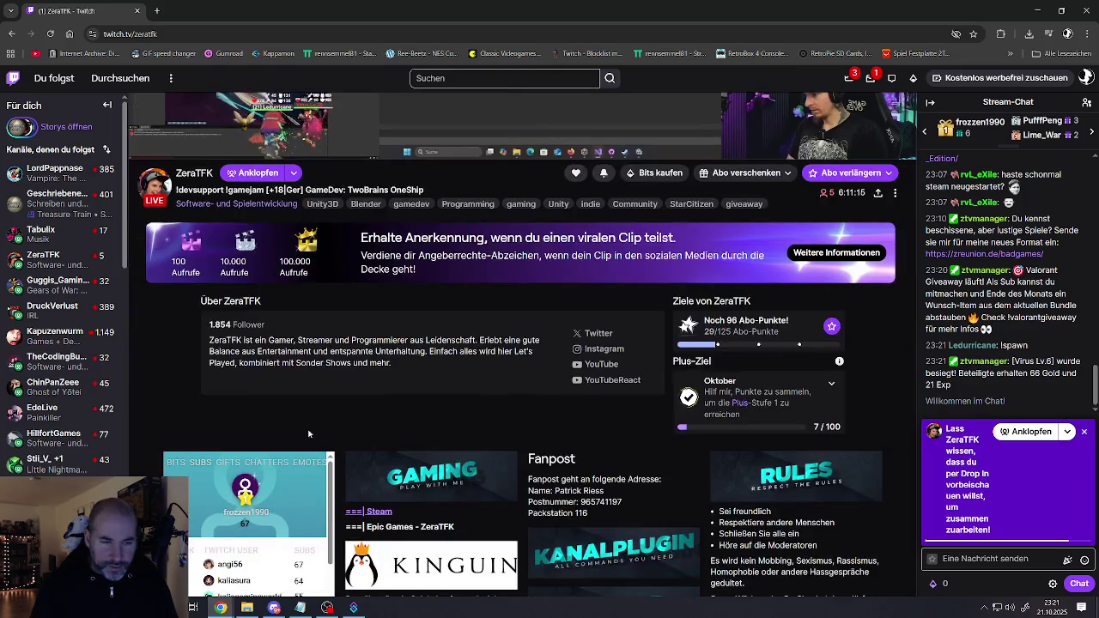
scroll(308, 433, "up", 1)
scroll(307, 434, "up", 5)
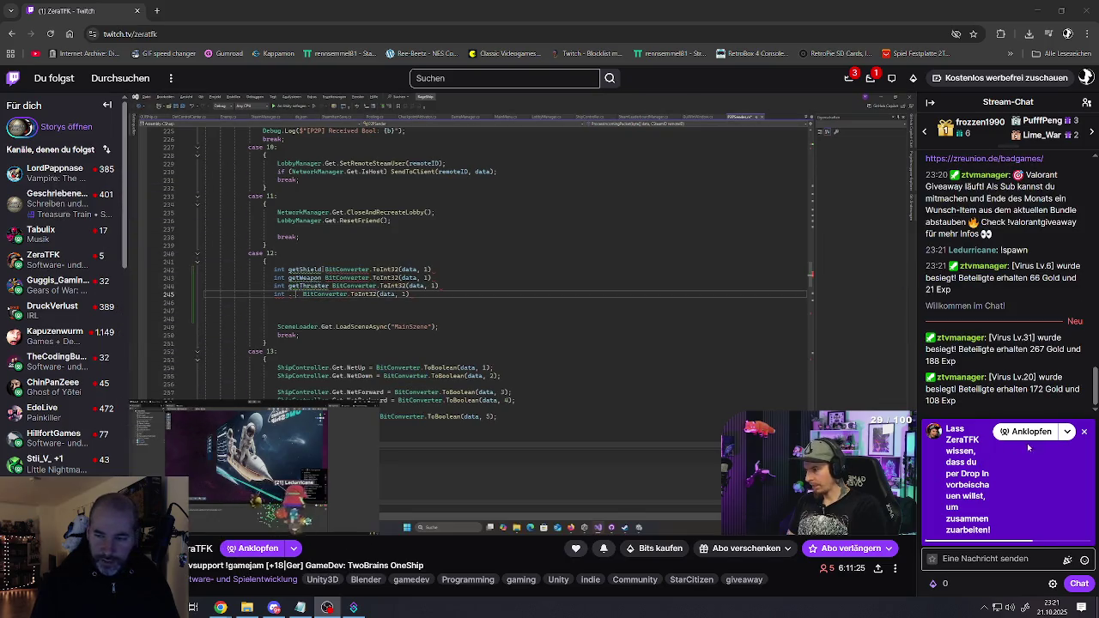
left_click(1085, 433)
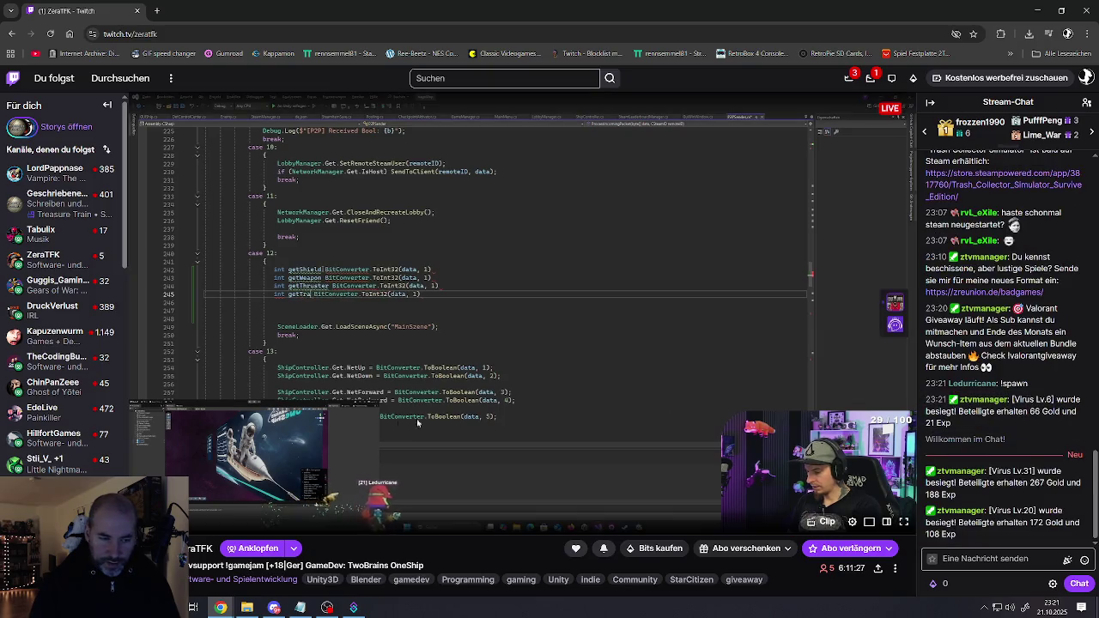